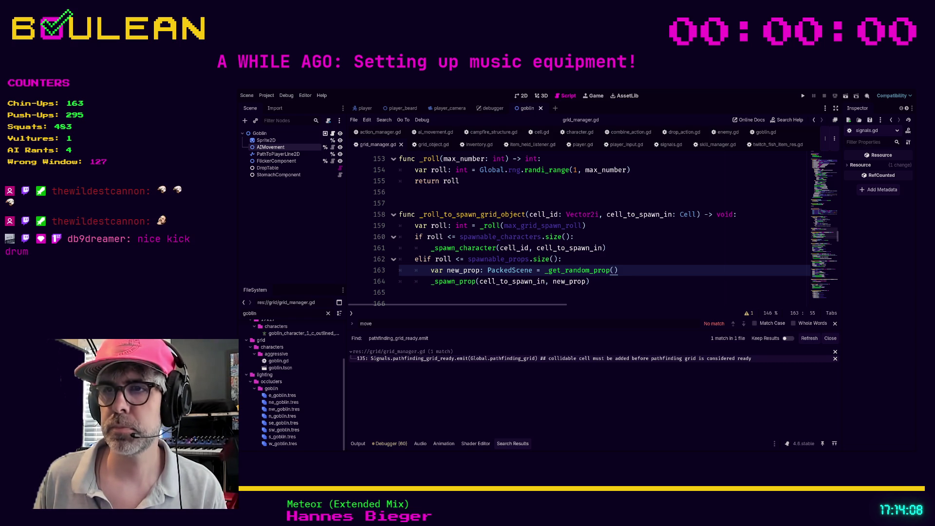
- Run the roguelike project with F5 to bring up the wizard on Day 1 in the forest grid
scroll(292, 380, up, 1)
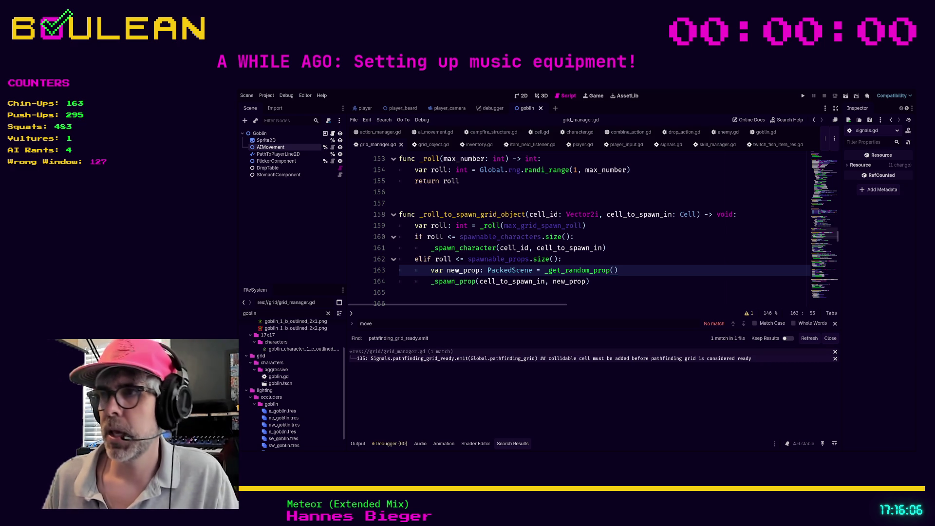
key(Up)
key(Up)
key(F5)
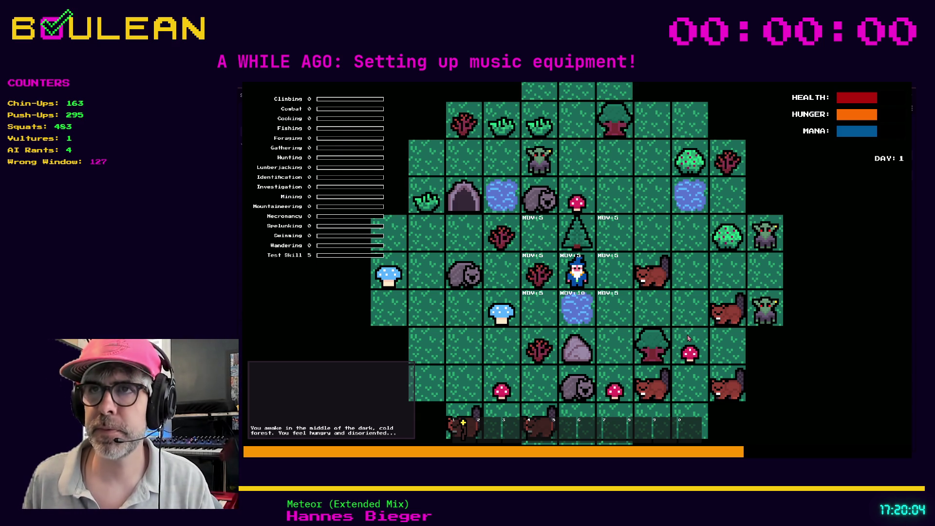
key(F8)
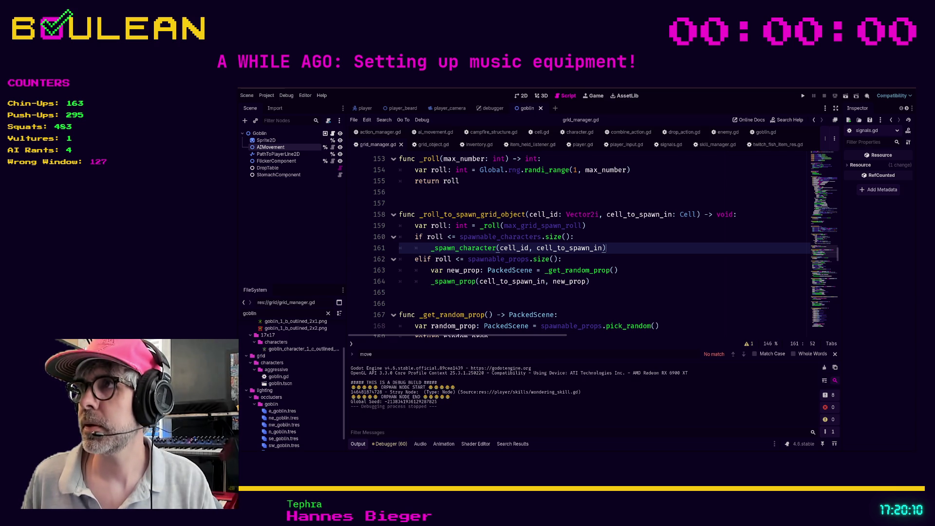
click(886, 89)
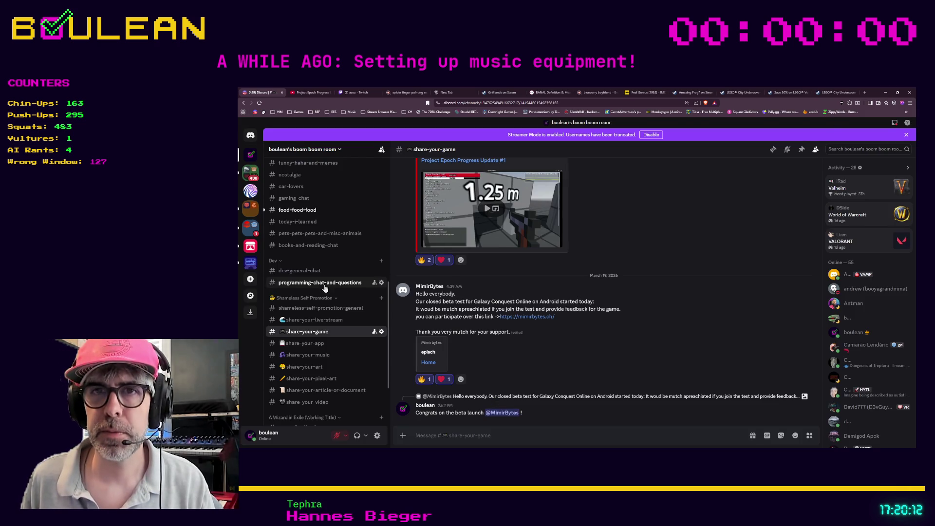
- Open the #food-food-food channel from the Discord server's channel list
scroll(319, 298, down, 3)
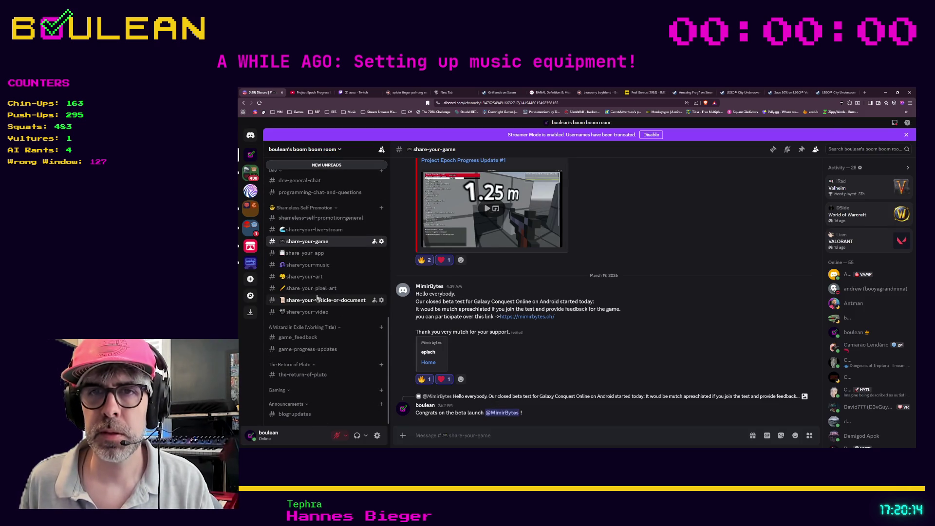
scroll(317, 297, up, 6)
click(307, 277)
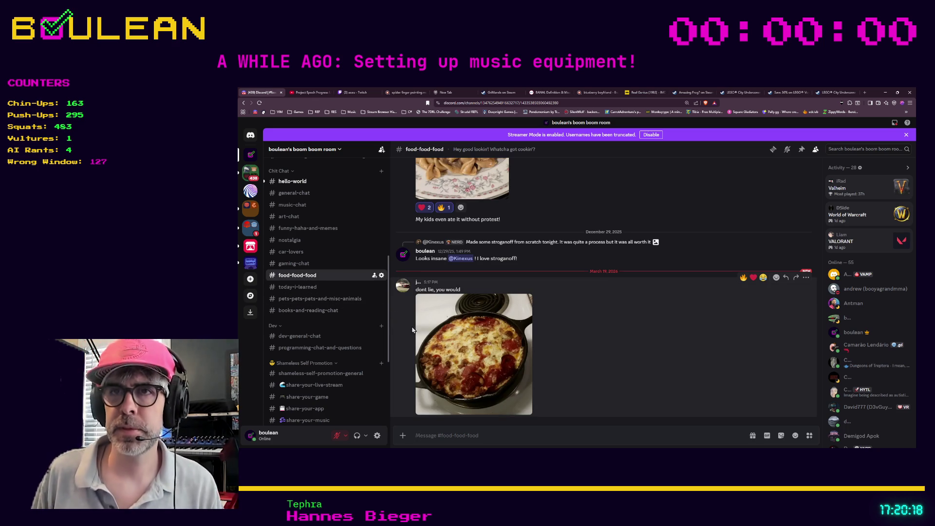
- View the cast-iron skillet pizza photo full size, then close it back to the channel
click(452, 341)
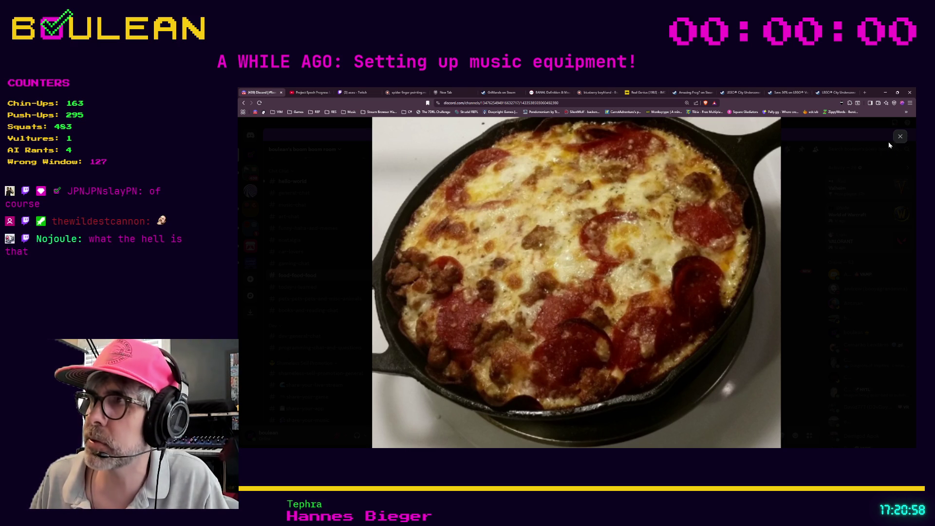
click(902, 145)
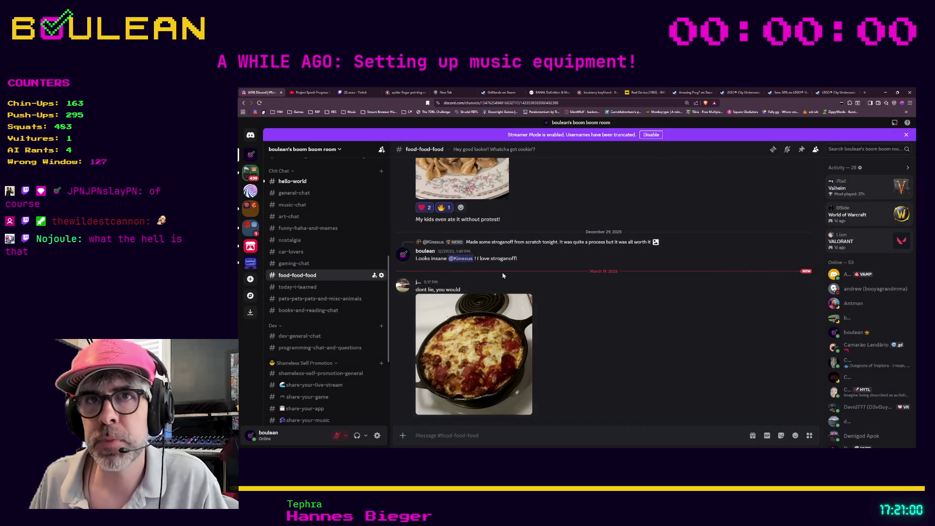
- Browse the share-your-game and share-your-video channels
scroll(348, 292, up, 3)
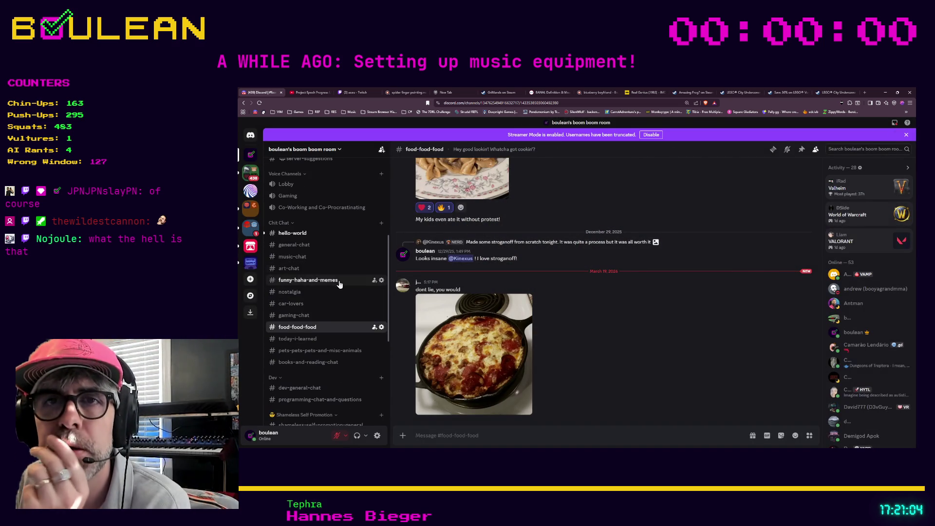
scroll(344, 287, down, 2)
scroll(343, 288, down, 5)
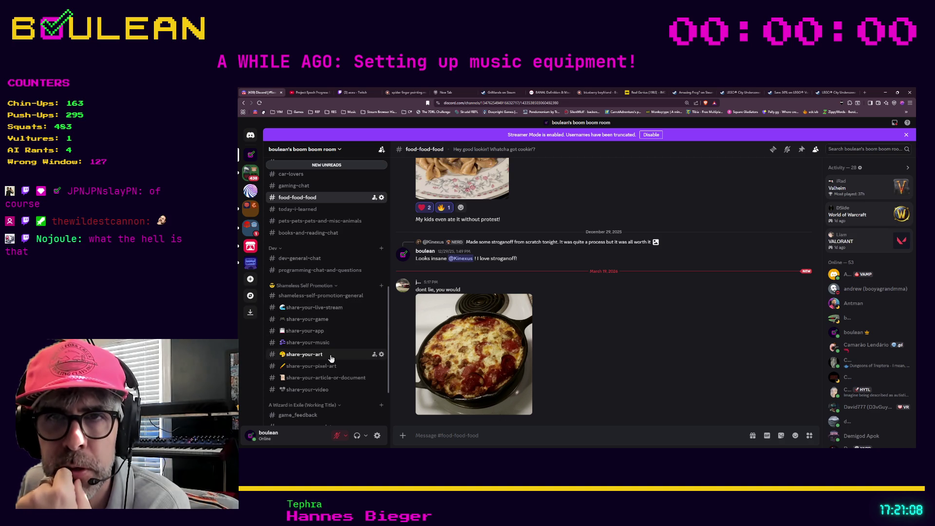
click(341, 320)
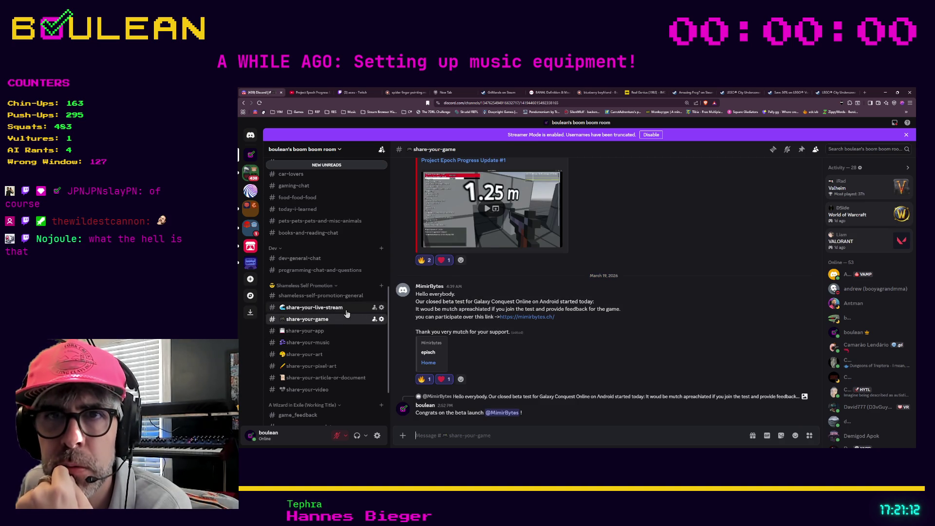
click(321, 390)
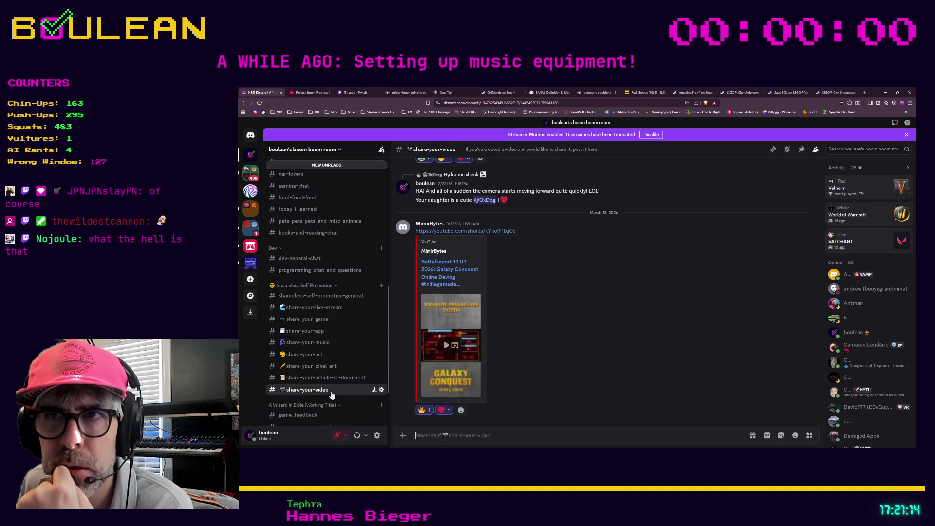
- Move through share-your-art to share-your-pixel-art and find the Bluesky pixel portals post
scroll(562, 323, up, 3)
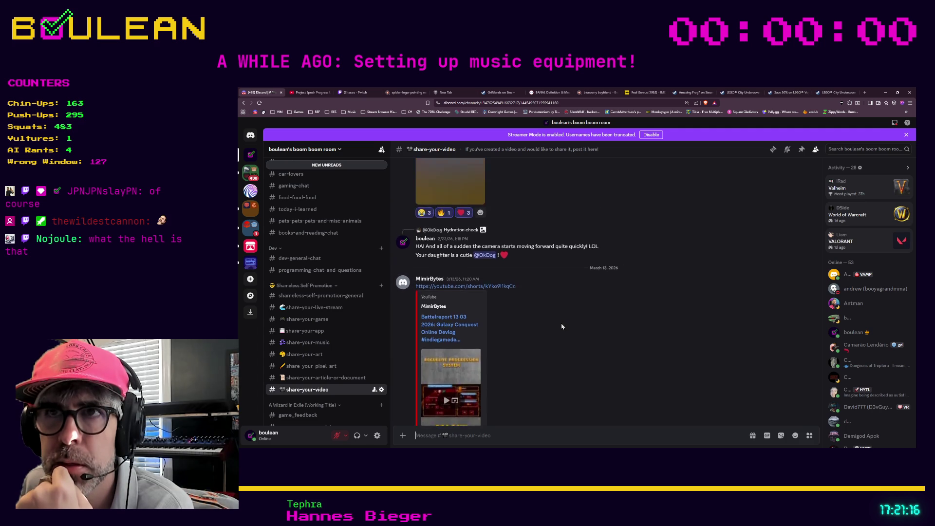
scroll(562, 326, up, 3)
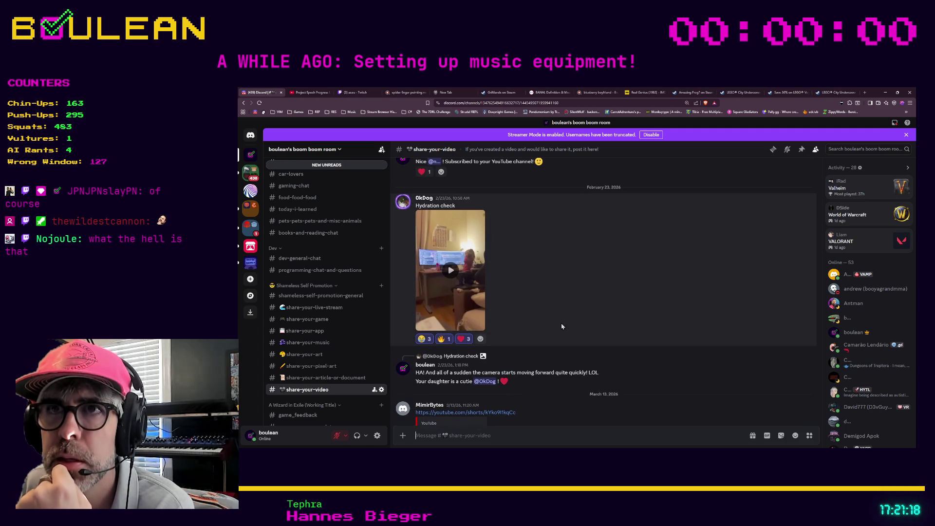
scroll(561, 326, down, 6)
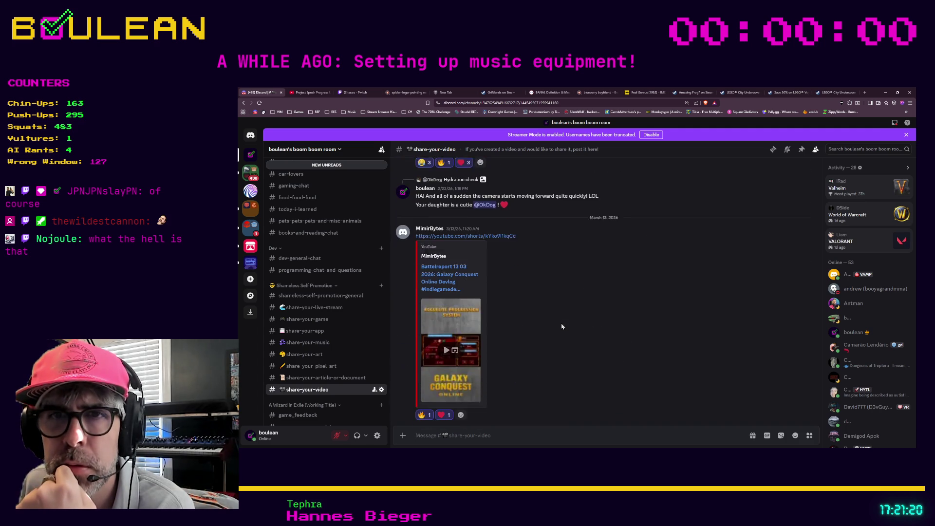
click(312, 354)
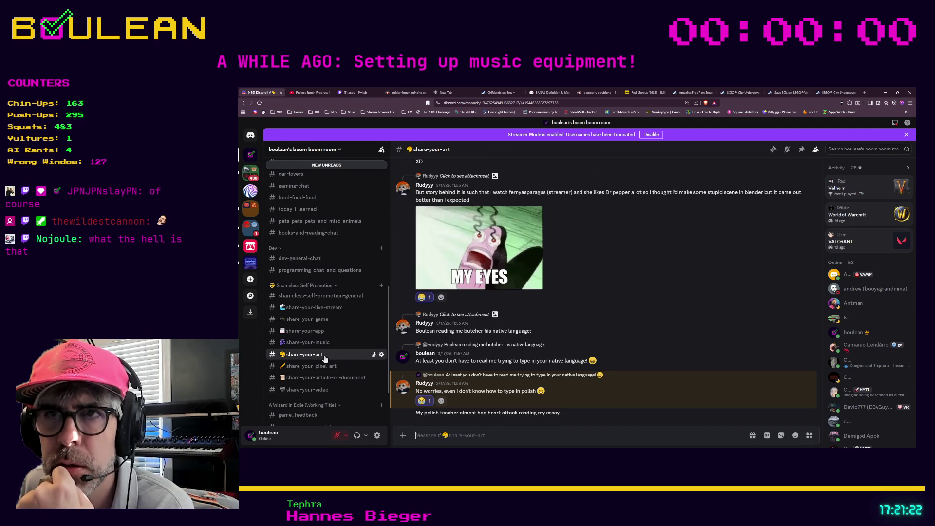
click(312, 366)
scroll(516, 324, up, 3)
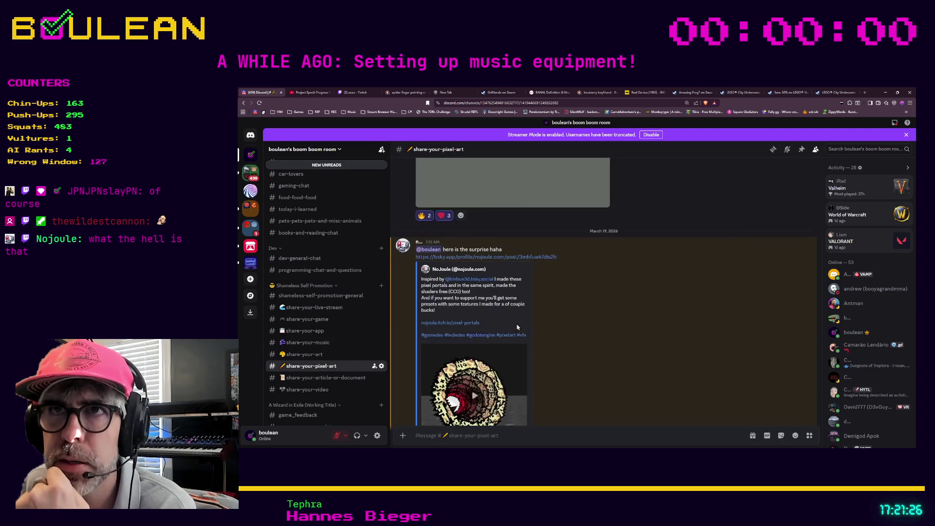
scroll(516, 323, down, 1)
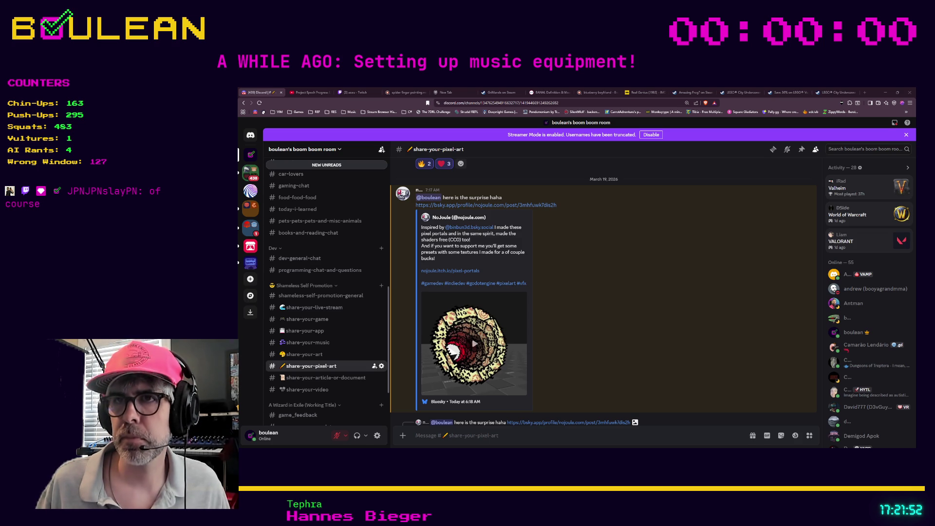
- Open the shared pixel portals link so the Bluesky post shows in the browser
right_click(486, 206)
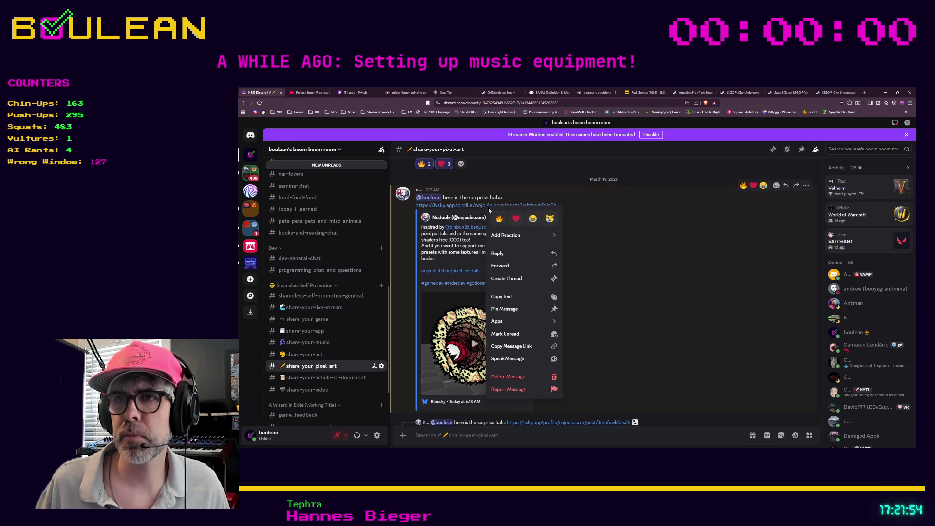
key(alt+Tab)
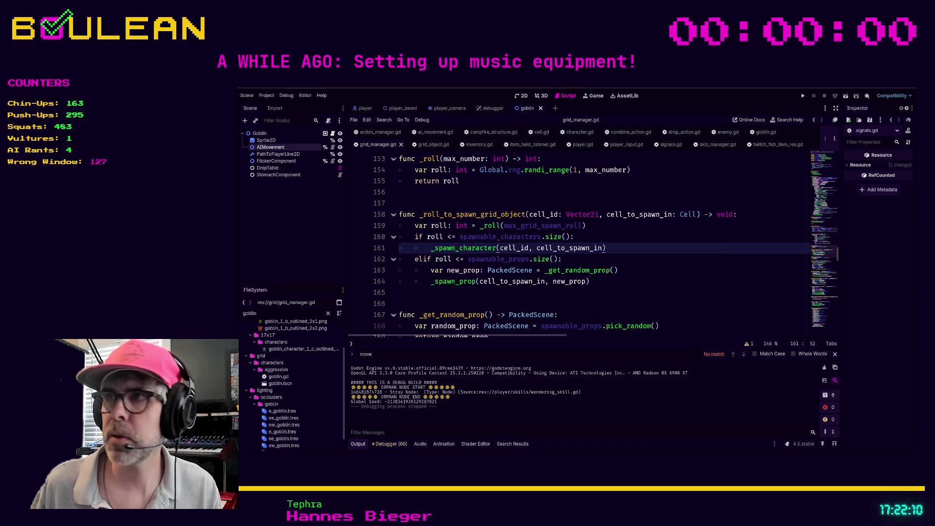
key(alt+Tab)
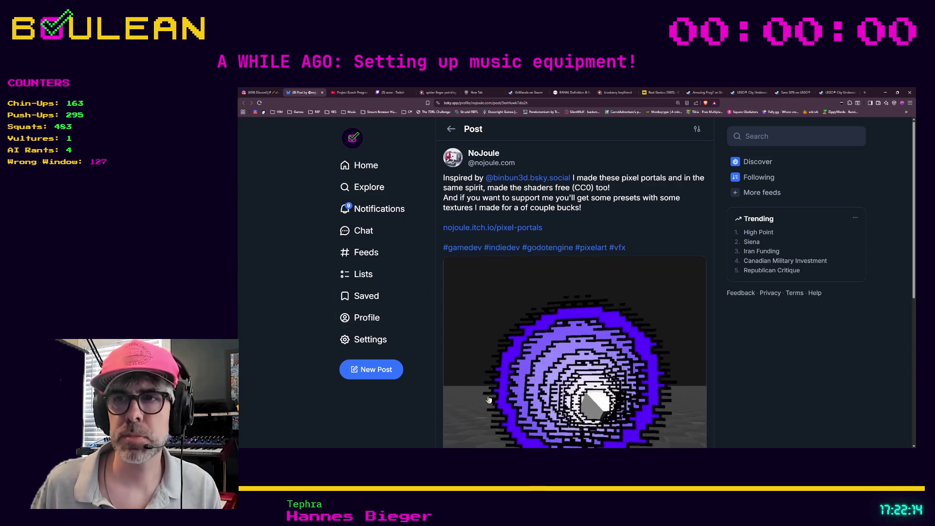
- Watch the Pixel Portals demo video from the start in fullscreen with sound, then pause it
scroll(416, 346, down, 2)
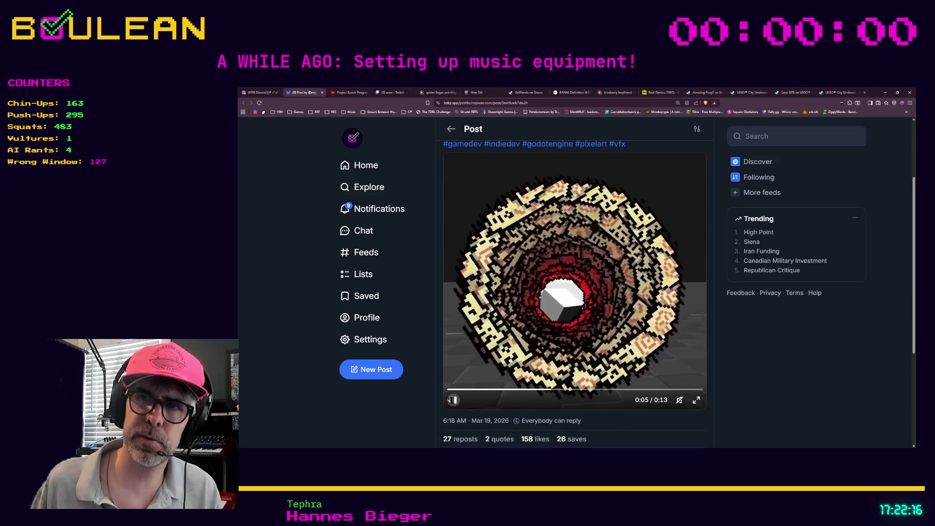
click(450, 390)
click(680, 400)
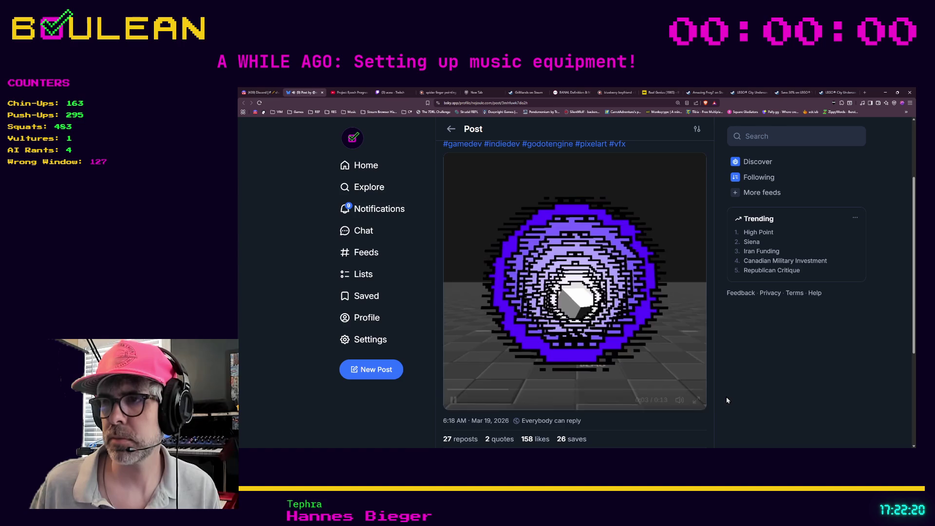
click(687, 397)
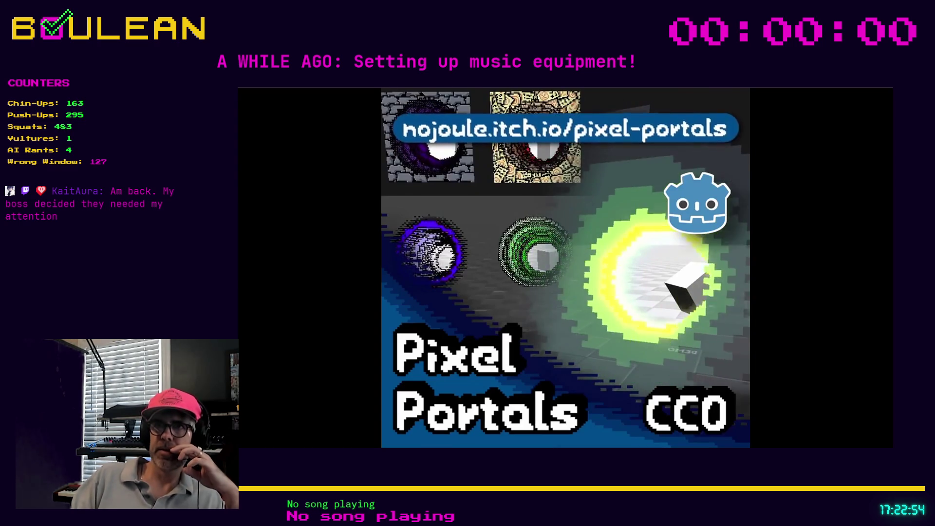
mouse_move(587, 364)
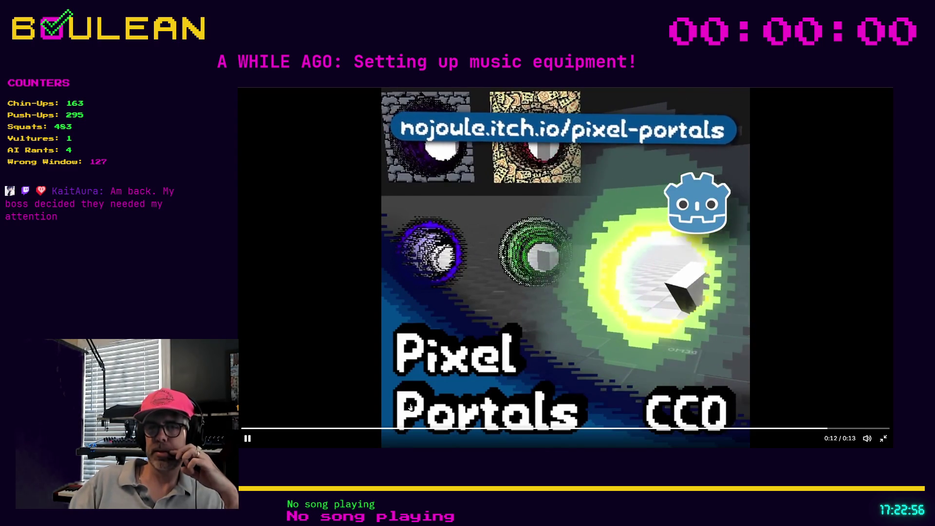
click(246, 445)
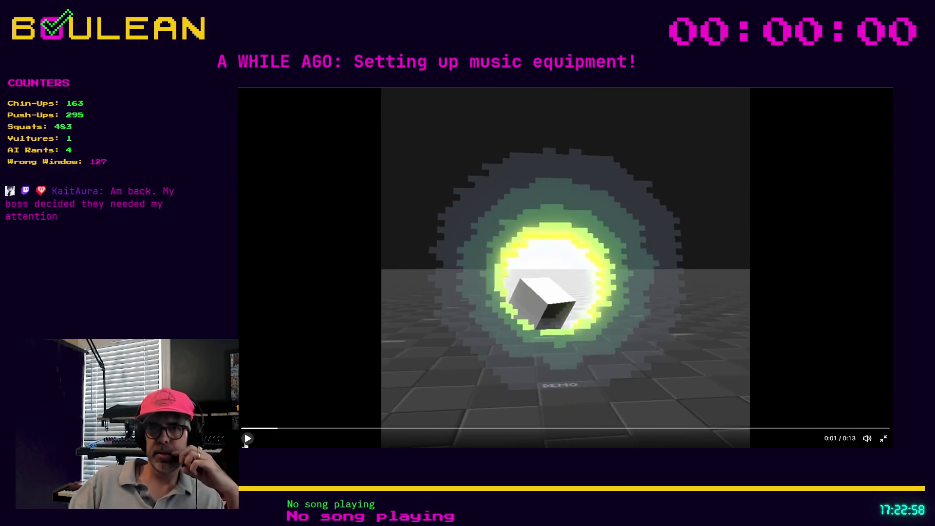
- Exit fullscreen and open the nojoule.itch.io/pixel-portals link in a new tab
key(Escape)
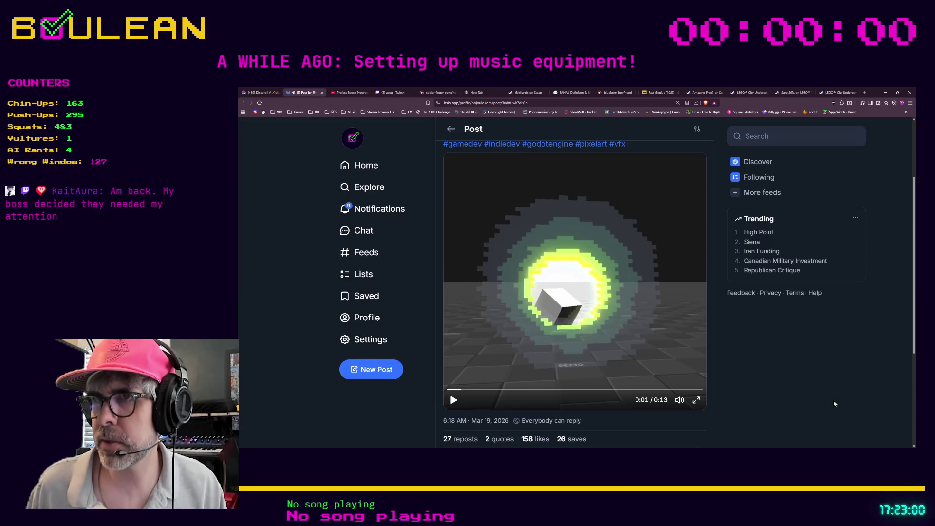
click(494, 104)
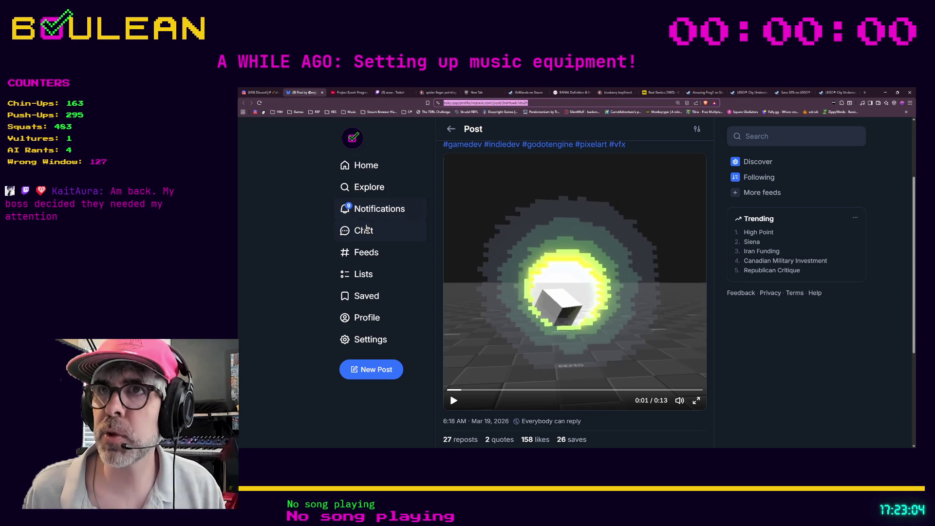
scroll(367, 228, up, 1)
scroll(367, 228, up, 1)
middle_click(492, 227)
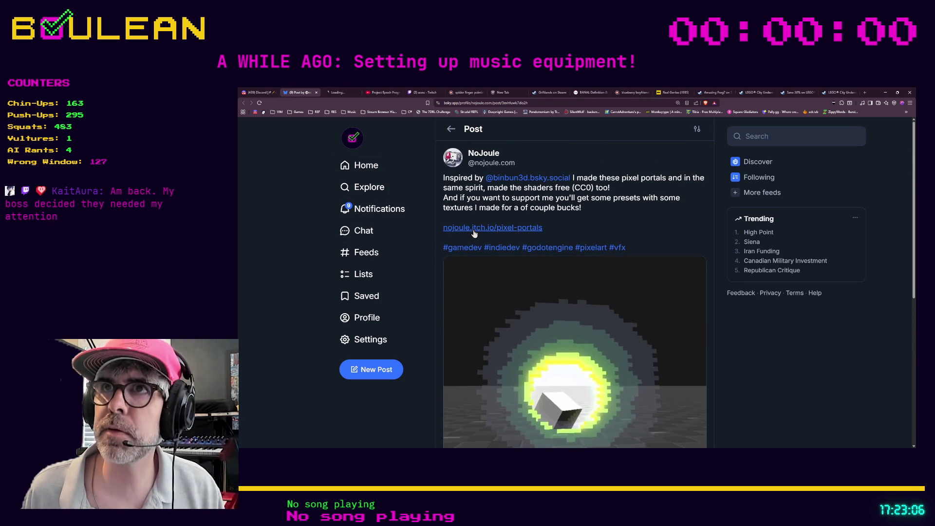
- Load the itch.io Pixel Portals asset pack page and select its web address
click(345, 93)
click(486, 102)
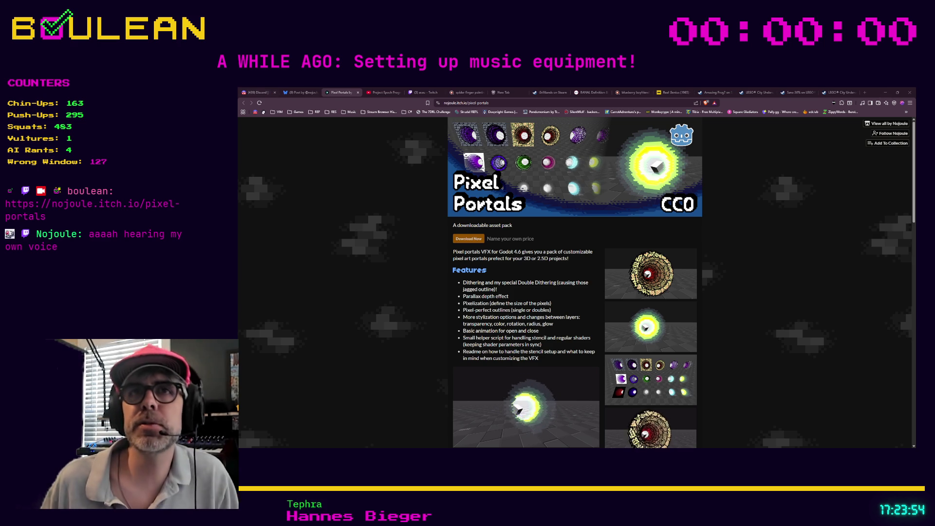
key(ctrl+l)
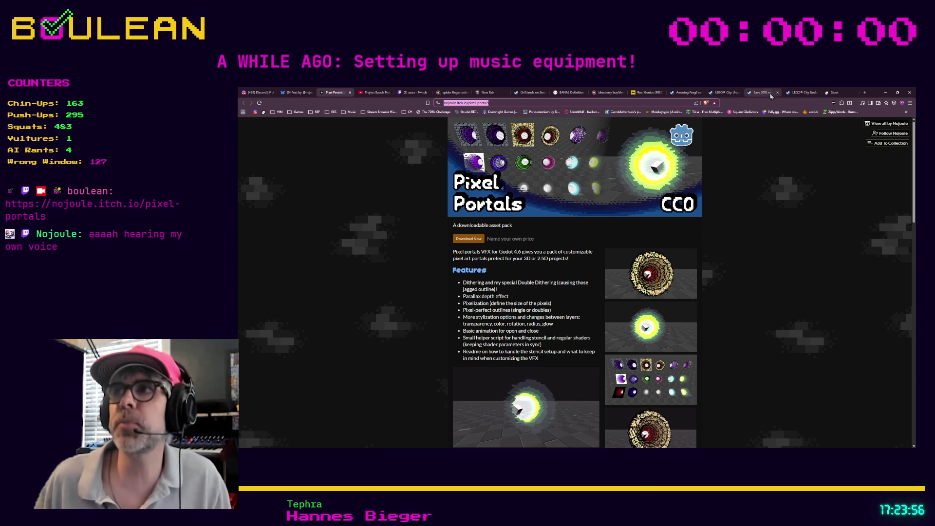
- Switch to the Stoat chat and scroll to the live-notifications channel's stream announcements
click(829, 95)
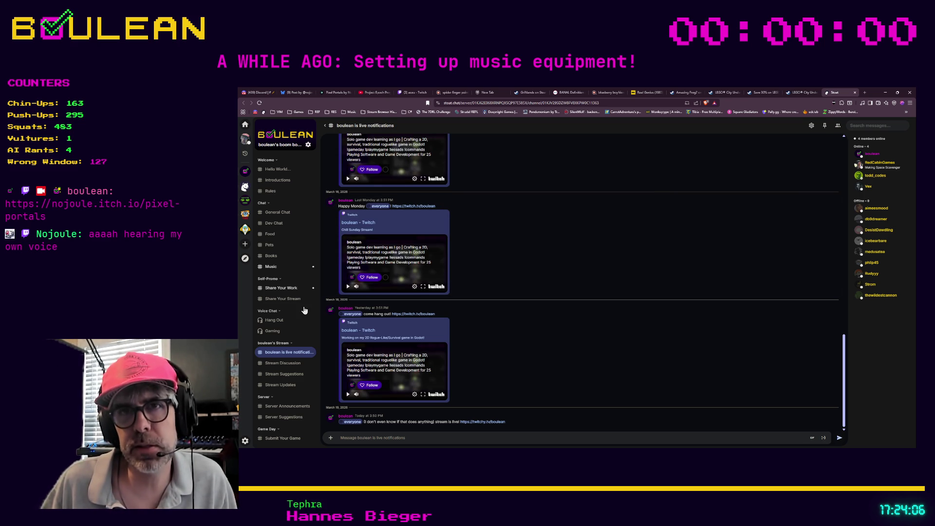
scroll(304, 310, down, 1)
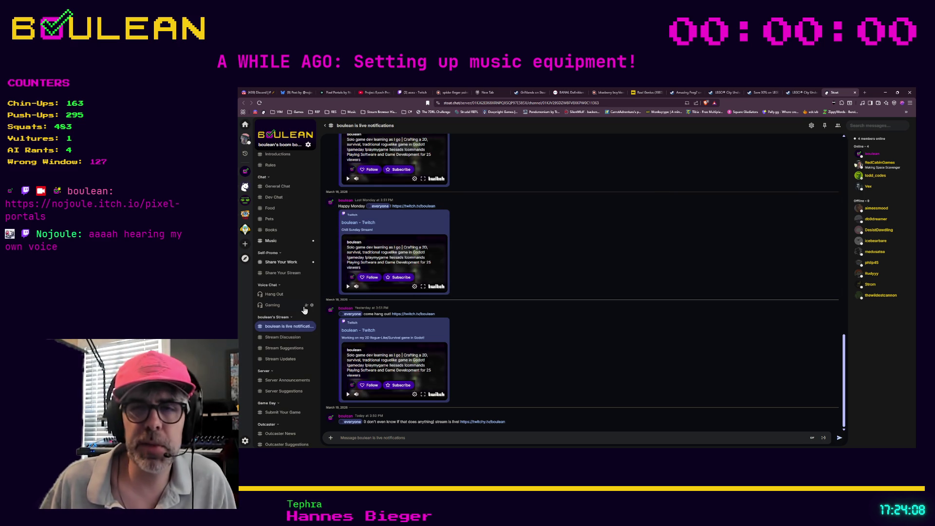
scroll(304, 310, down, 1)
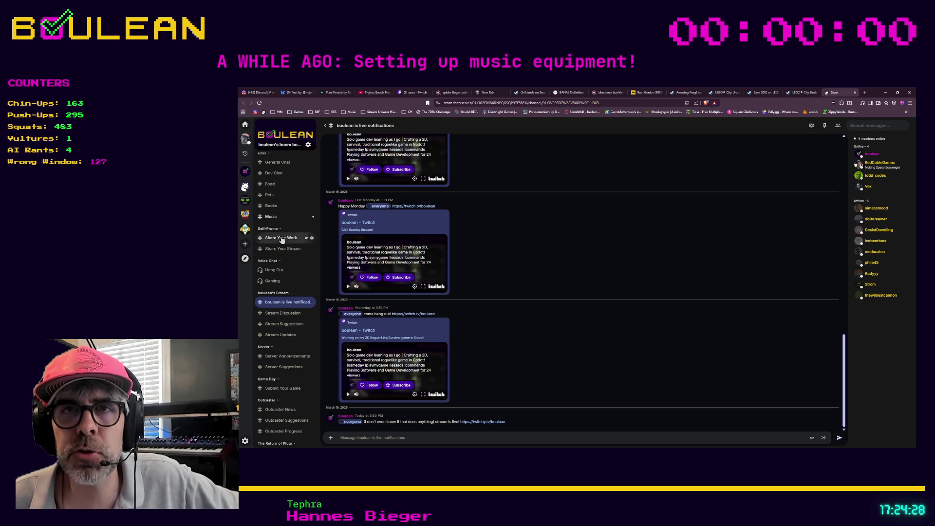
- Check the empty Share Your Stream channel, then return to Share Your Work's posts
click(281, 240)
scroll(292, 263, up, 1)
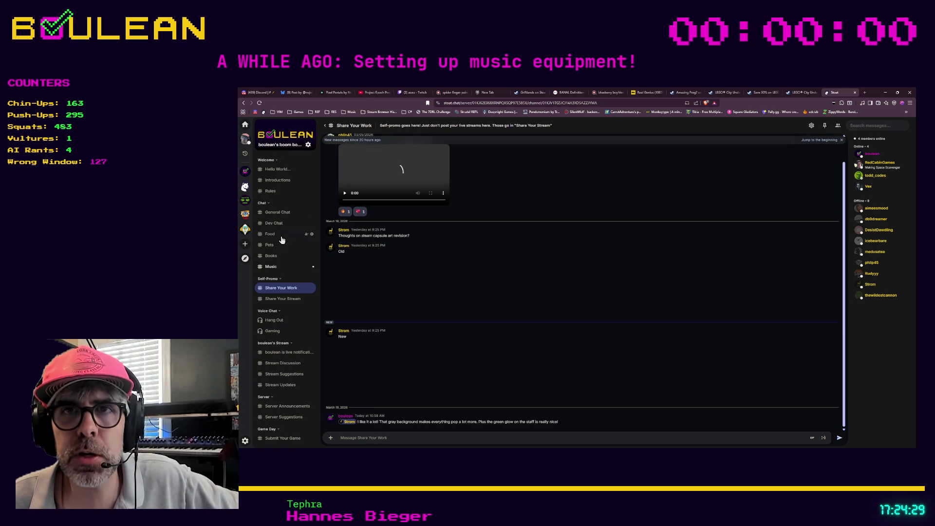
click(286, 299)
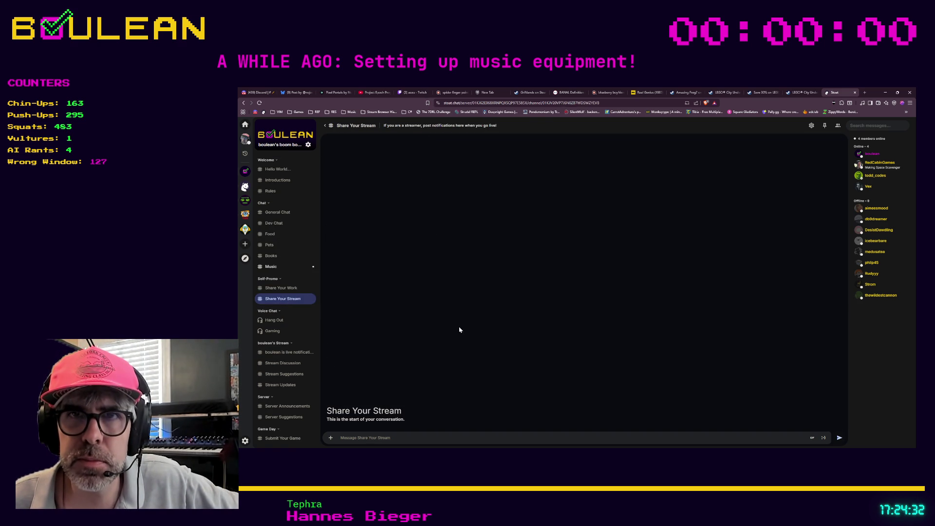
click(281, 288)
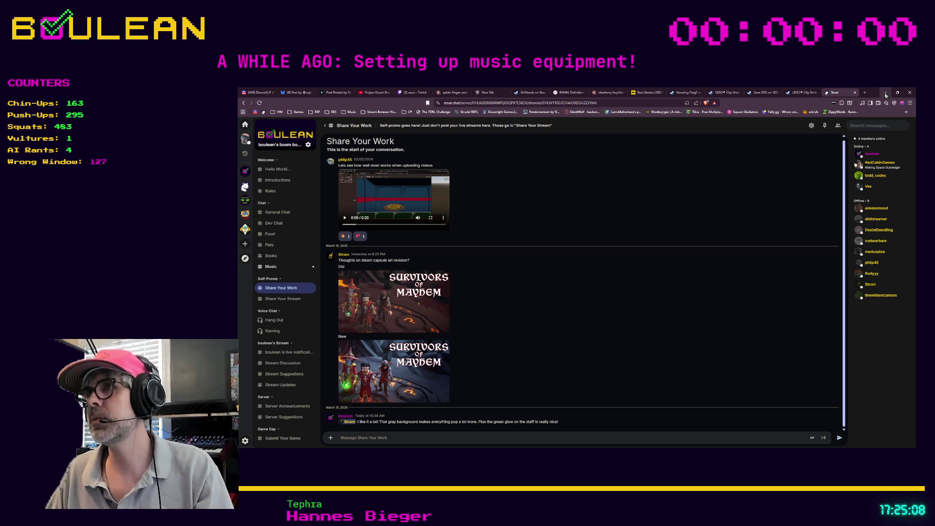
- Minimize the browser and run the Godot project again with F5
click(886, 94)
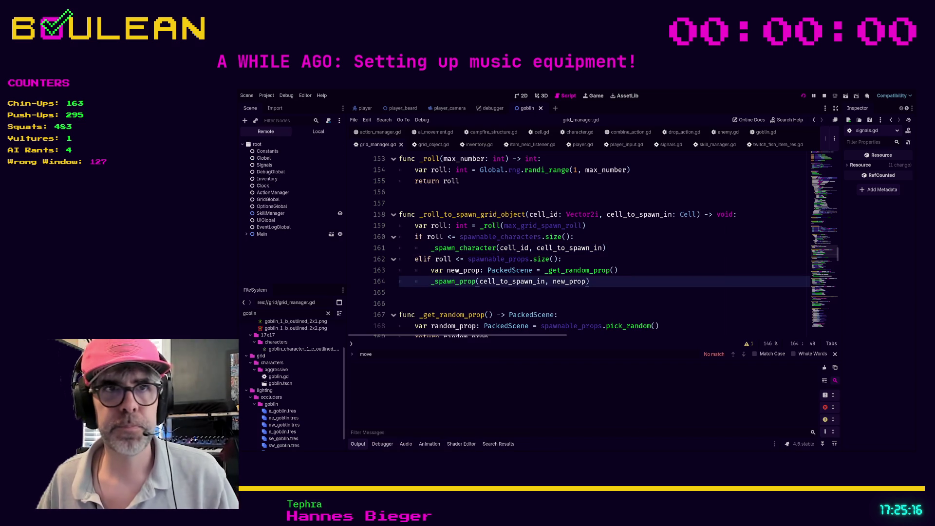
key(F5)
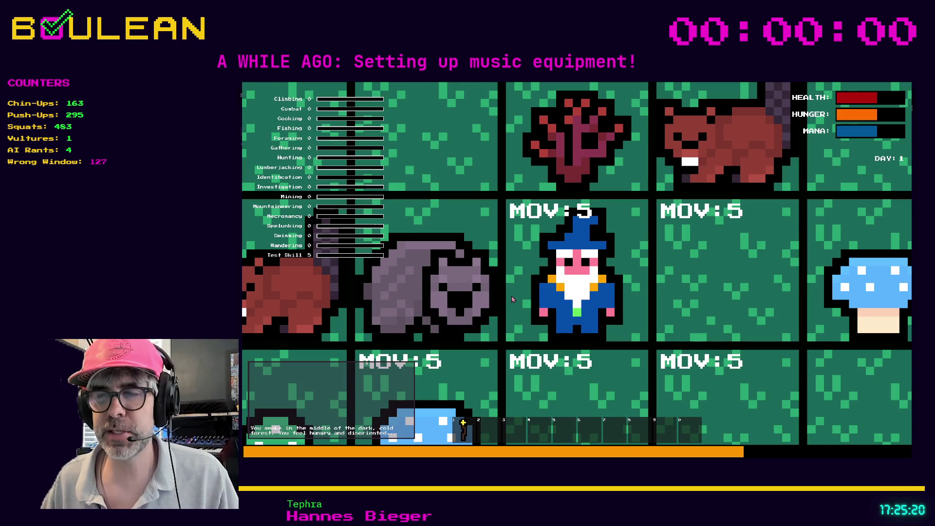
- End the forest game's test run with F8, returning to grid_manager.gd with debugging stopped
scroll(536, 307, down, 5)
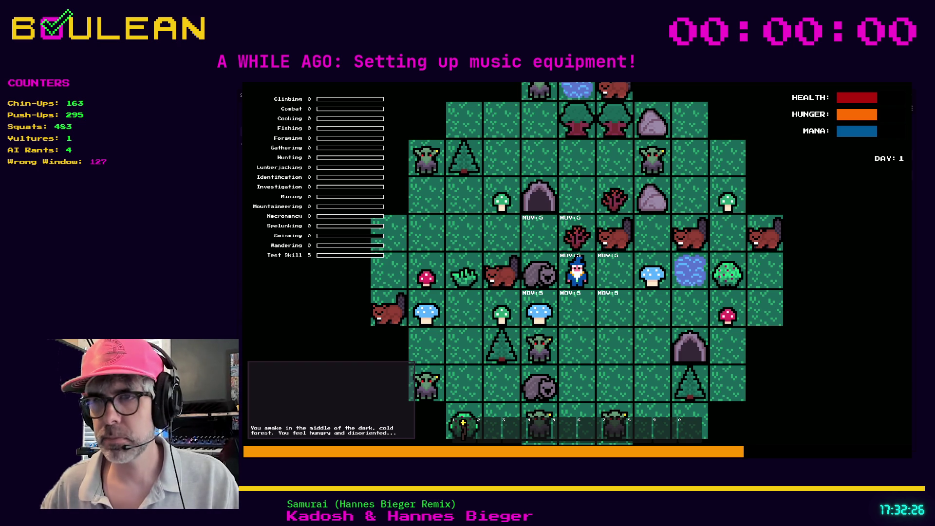
key(F8)
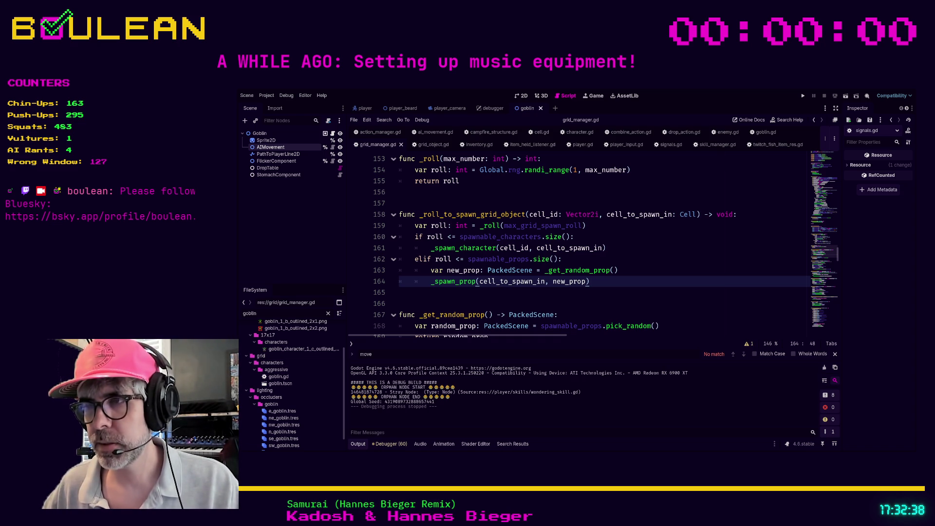
- Relaunch the forest game from grid_manager.gd to play-test the wizard on Day 1 among goblins
click(399, 292)
key(F5)
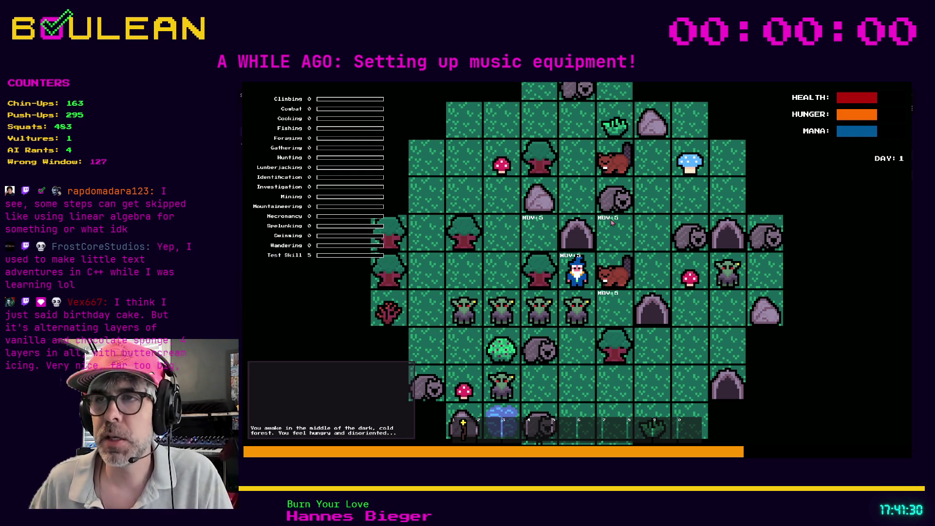
- Stop the running forest game and return to the editor
key(F8)
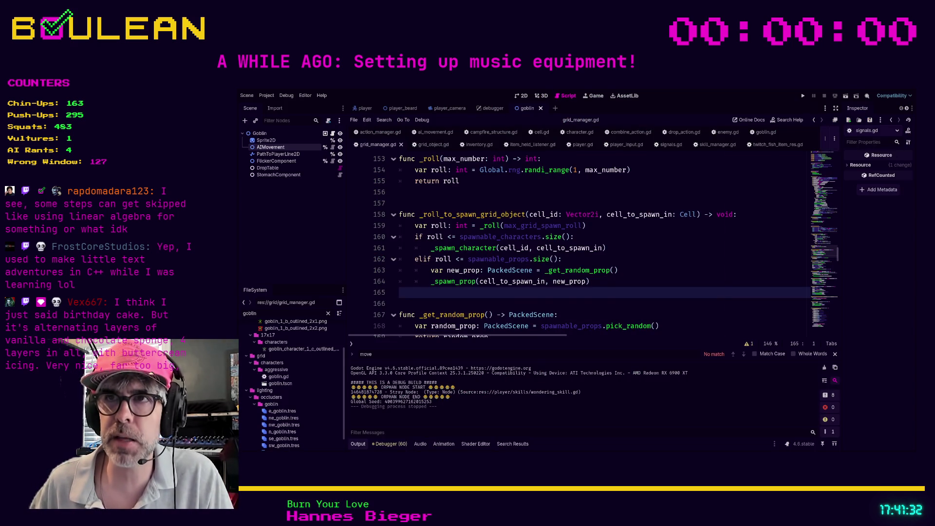
scroll(580, 244, up, 7)
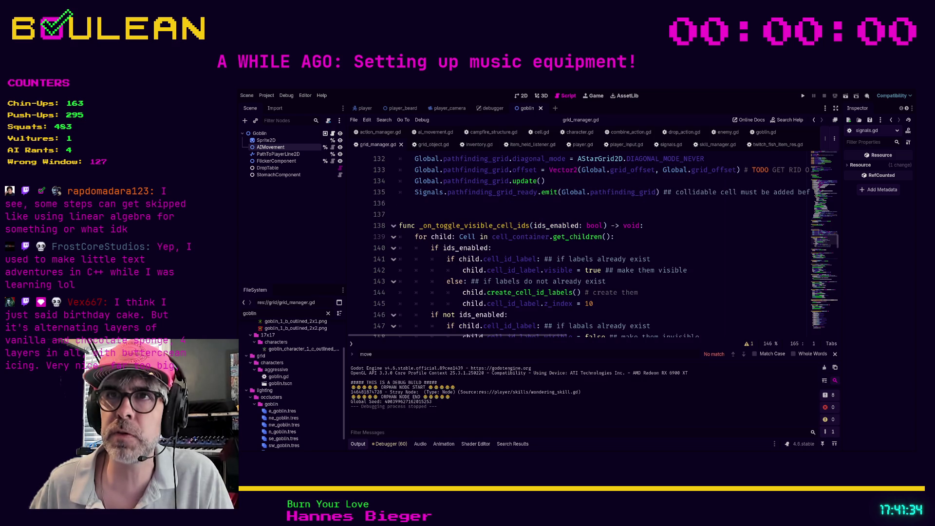
scroll(580, 244, up, 2)
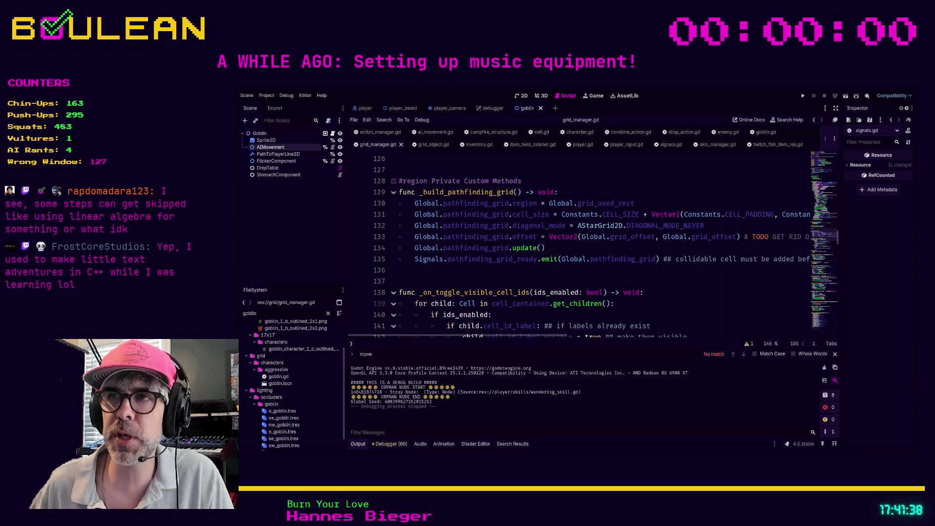
scroll(579, 243, down, 2)
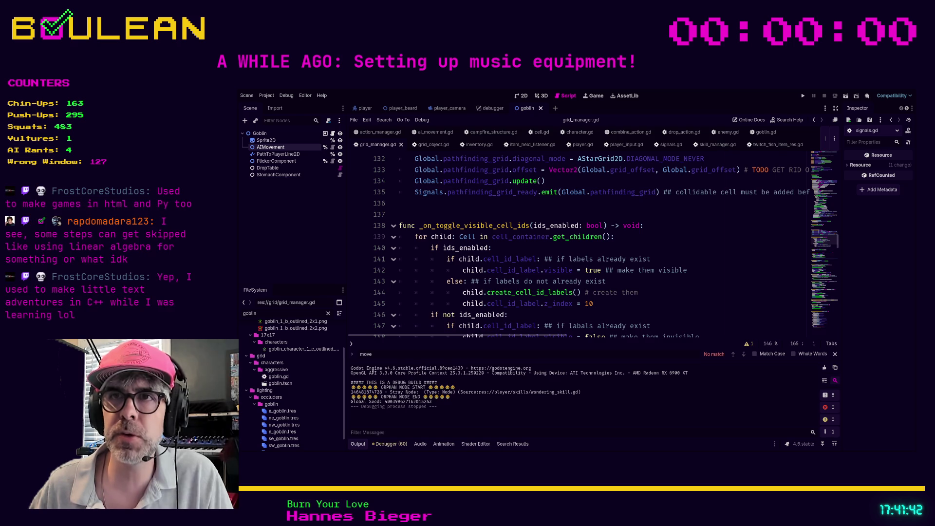
scroll(579, 244, up, 2)
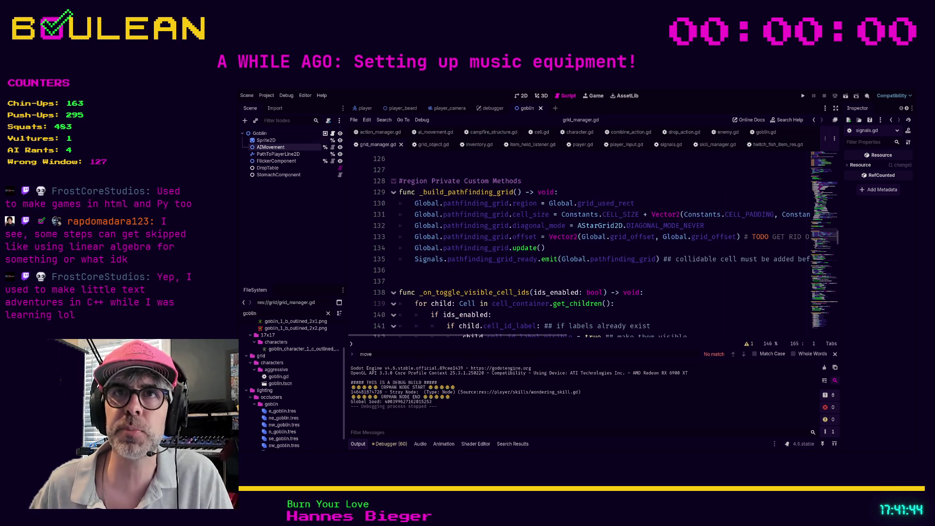
- Select the Goblin root node and open goblin.gd at its _ready declaration
click(324, 133)
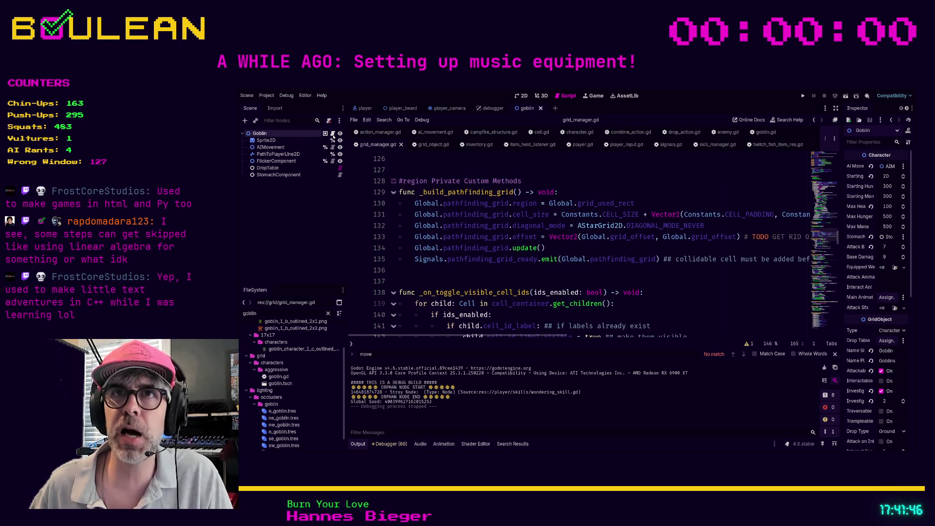
click(333, 134)
click(549, 237)
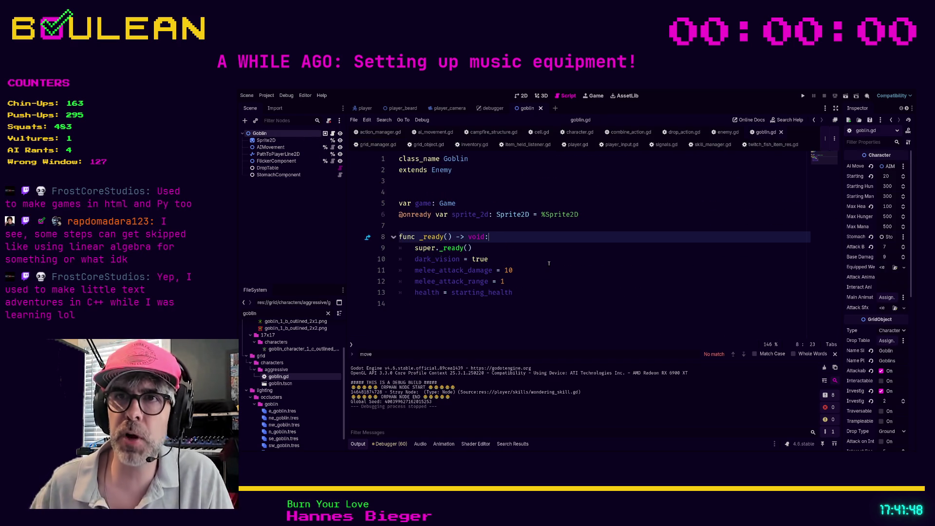
key(Return)
text(v)
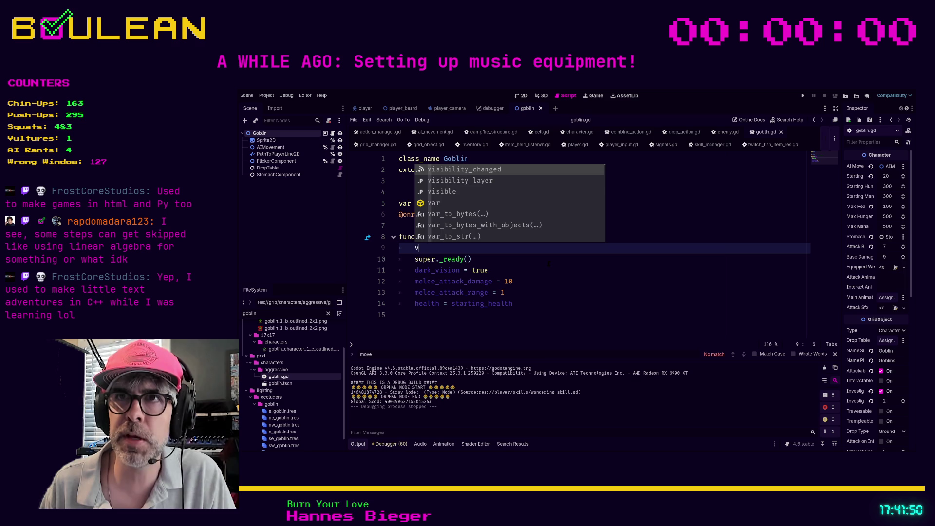
key(BackSpace)
text(visible = false)
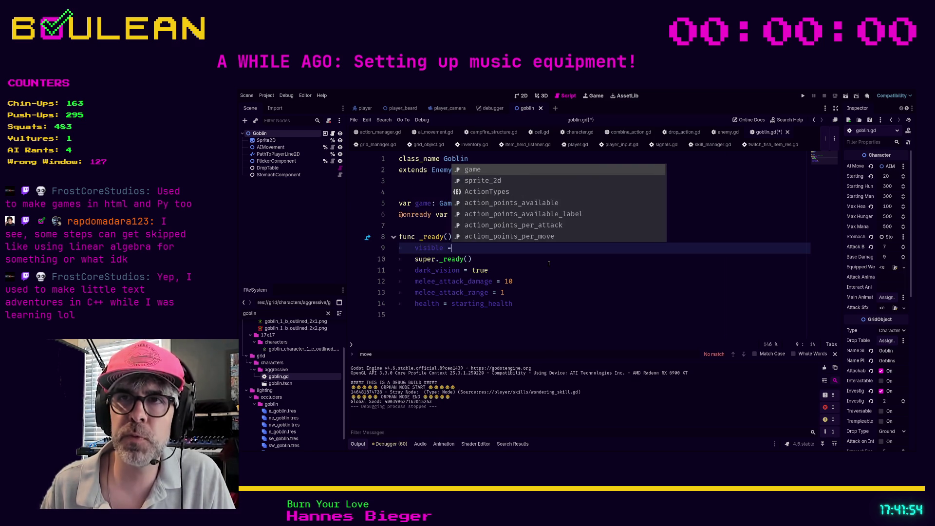
key(Escape)
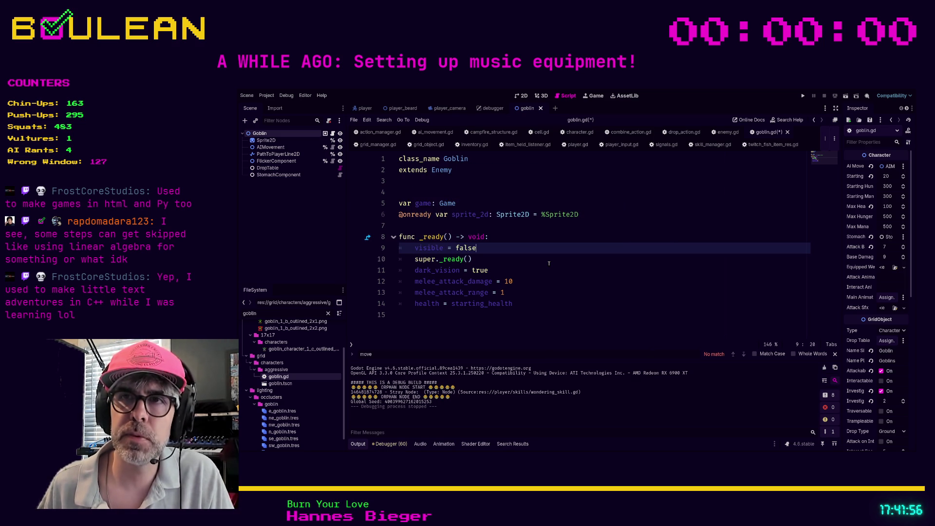
key(shift+Home)
key(Left)
key(Right)
key(Up)
key(Down)
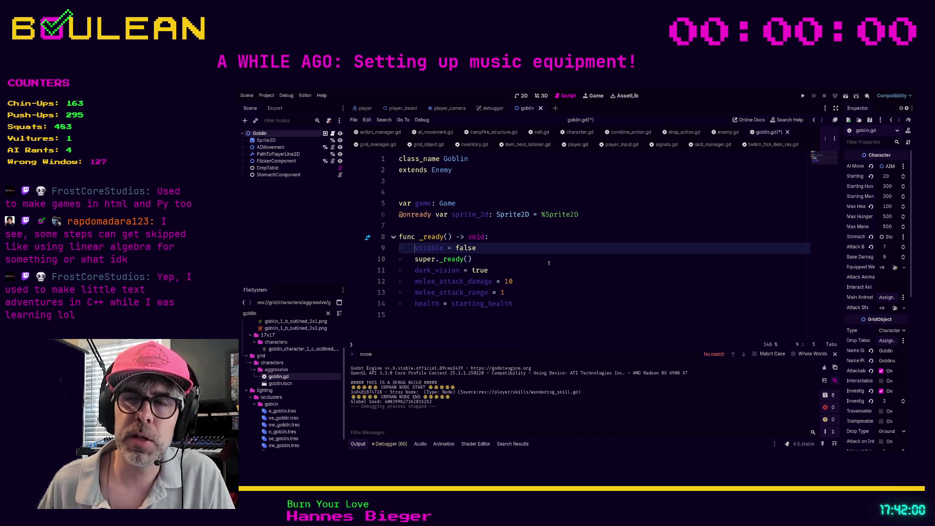
key(shift+End)
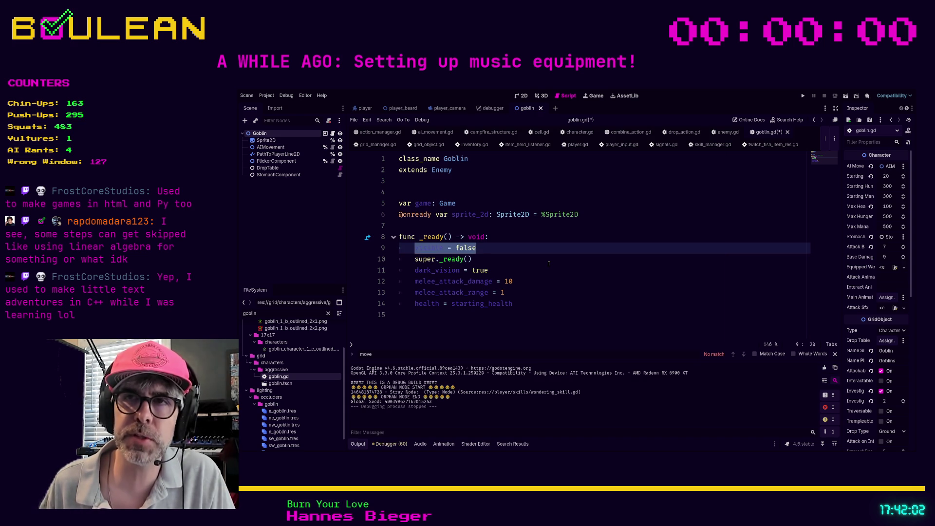
key(Right)
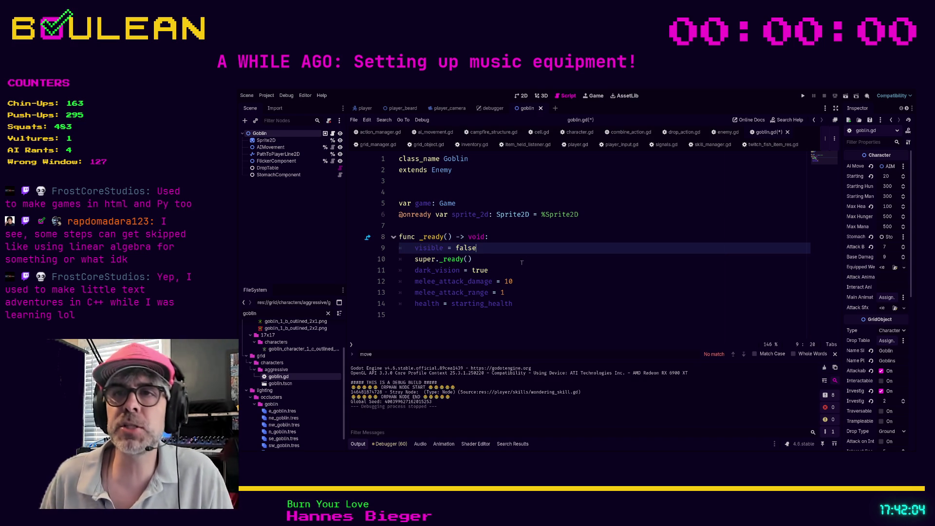
key(ctrl+shift+Left)
key(ctrl+shift+Left)
key(ctrl+shift+Left)
key(shift+Up)
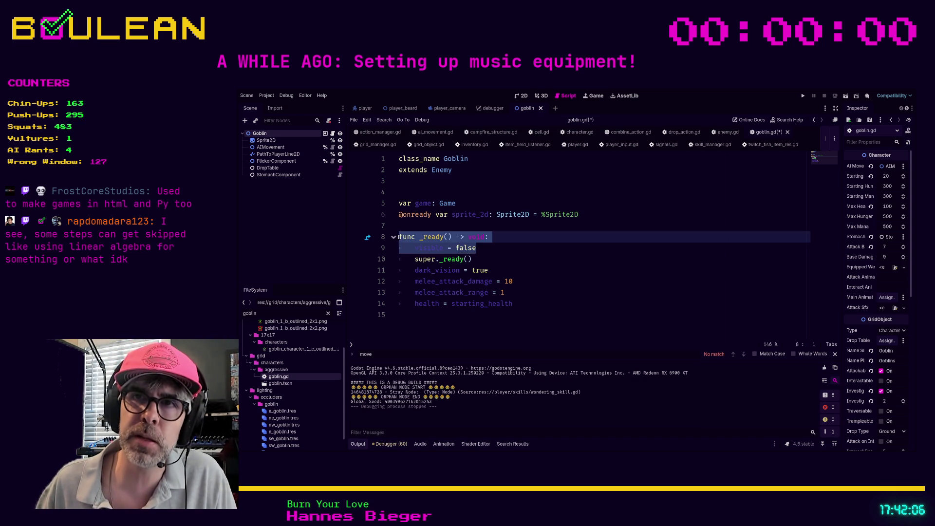
key(Right)
drag(492, 248, 418, 247)
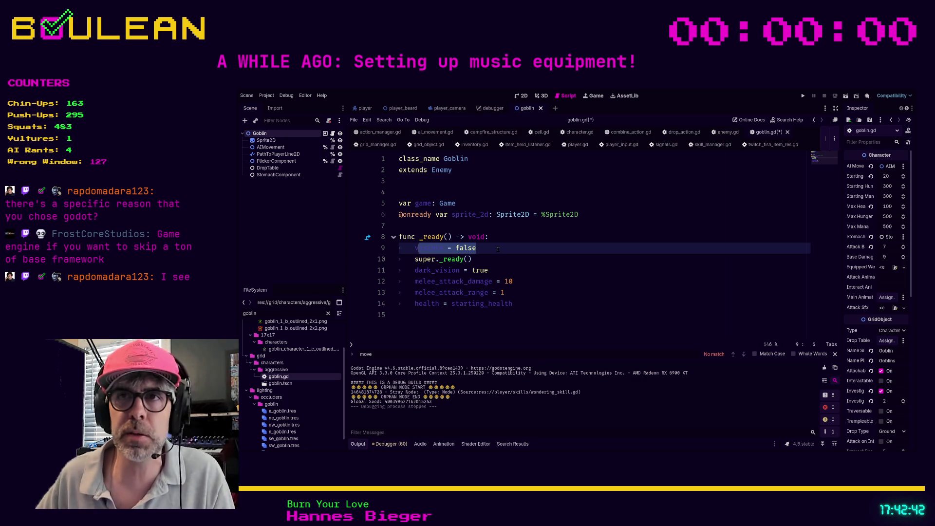
- Save goblin.gd with visible = false opening _ready before super._ready()
click(498, 249)
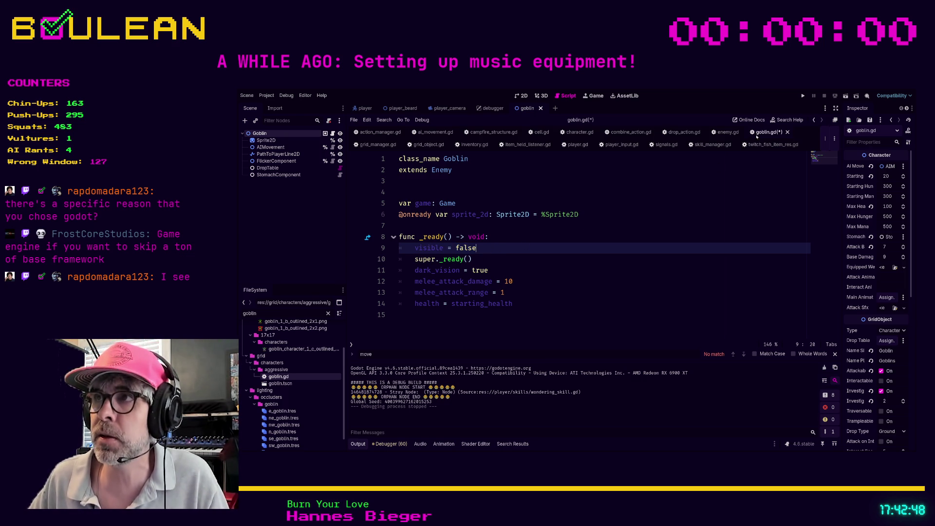
click(604, 223)
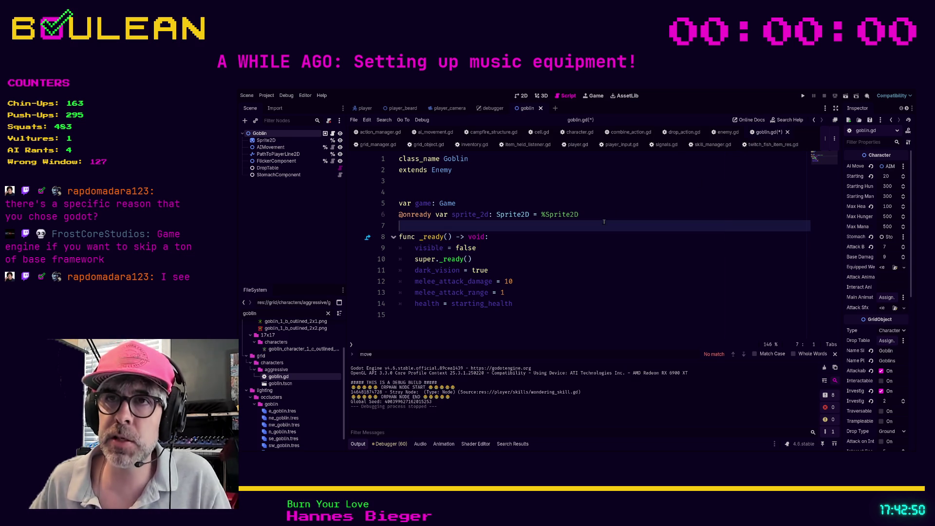
key(ctrl+s)
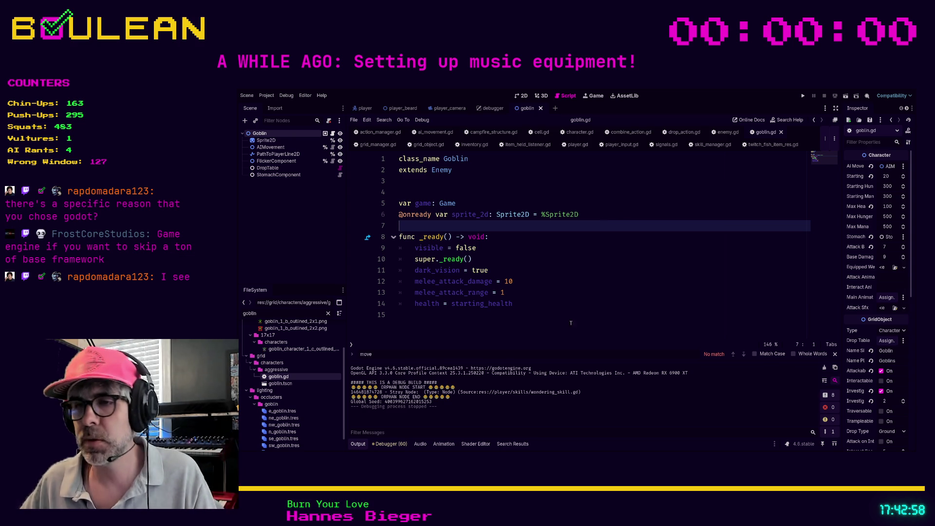
click(596, 281)
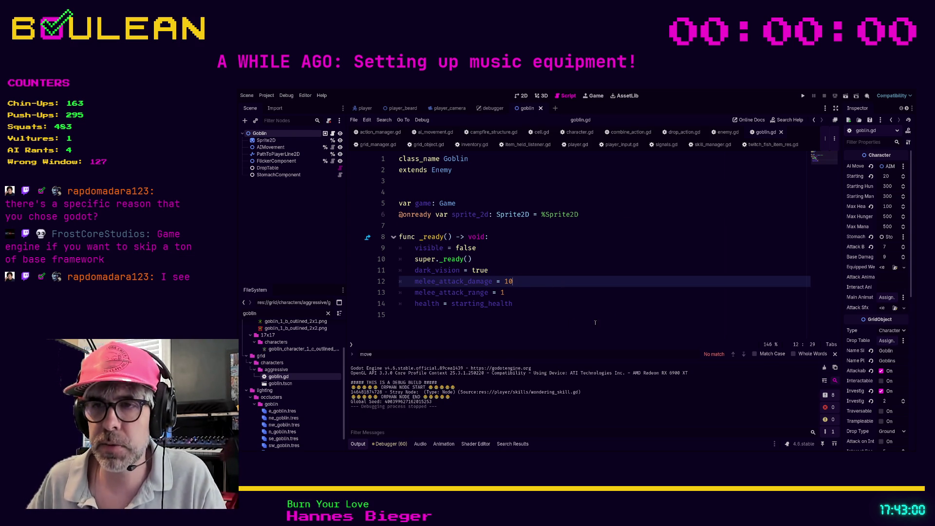
- Run the forest game and zoom out the map around the wizard and nearby goblin
key(F5)
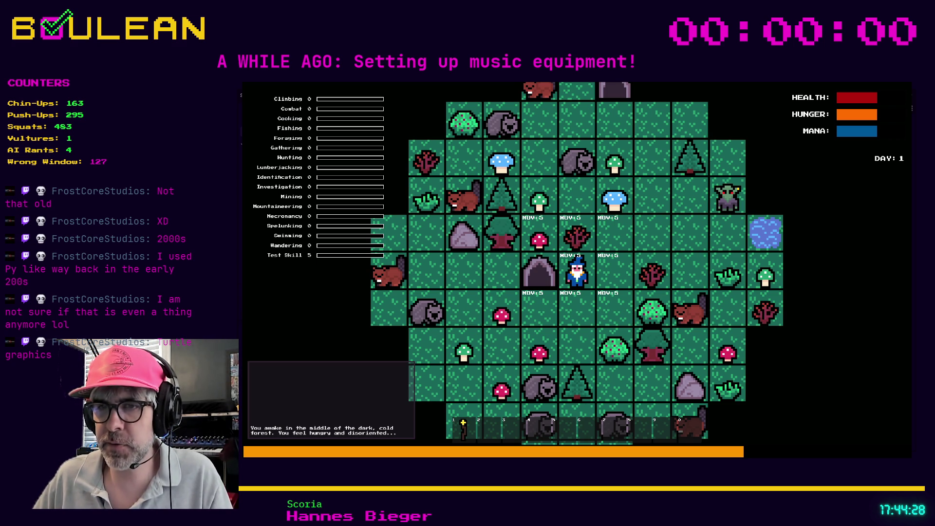
scroll(464, 237, down, 2)
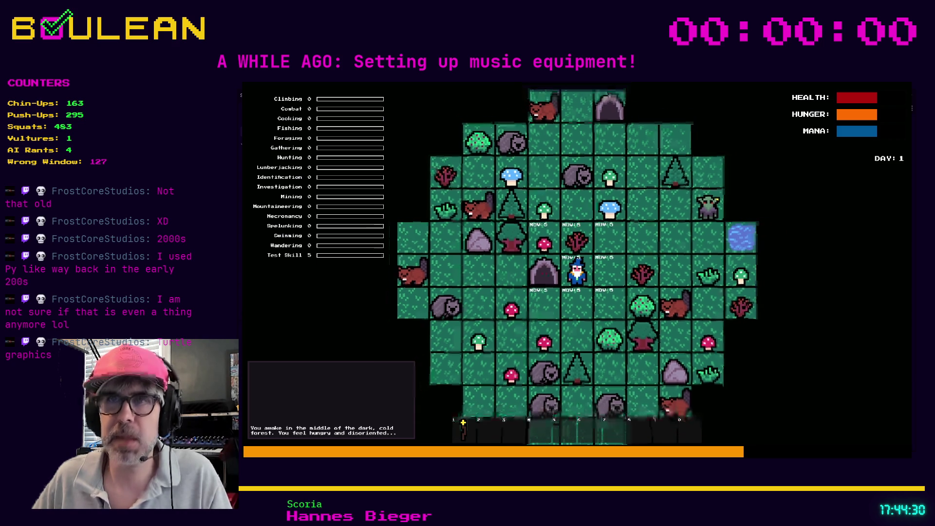
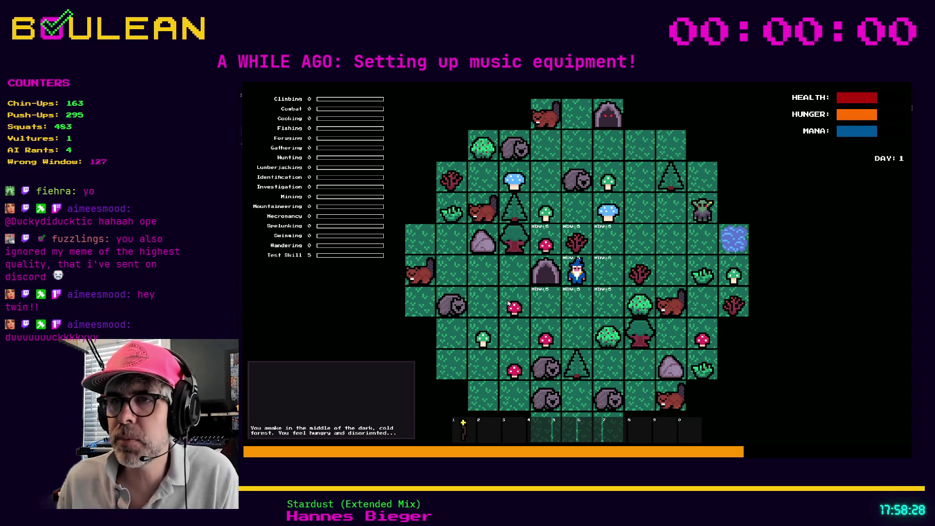
- Stop the running survival game with F8 and switch to Discord in the browser
key(F8)
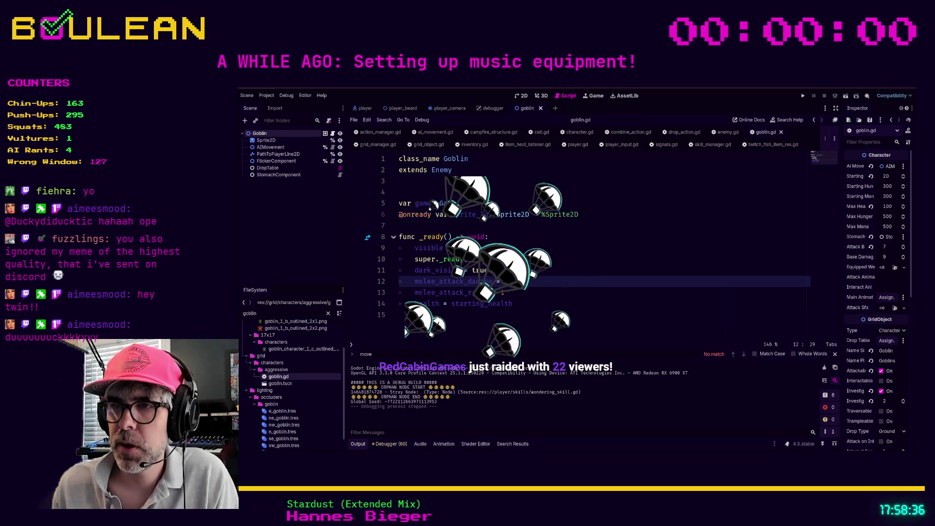
key(alt+Tab)
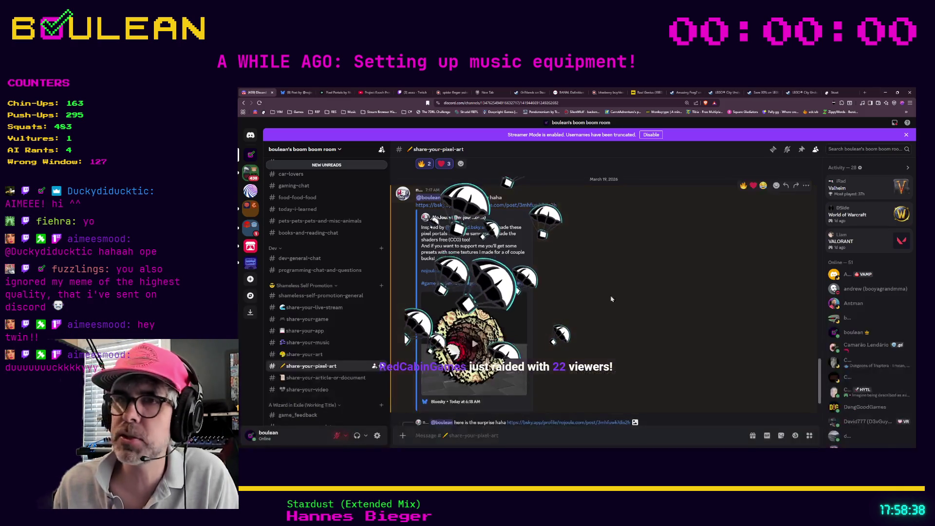
- Scroll up the channel list, pass through stream-discussion, and open general-chat
scroll(343, 309, up, 3)
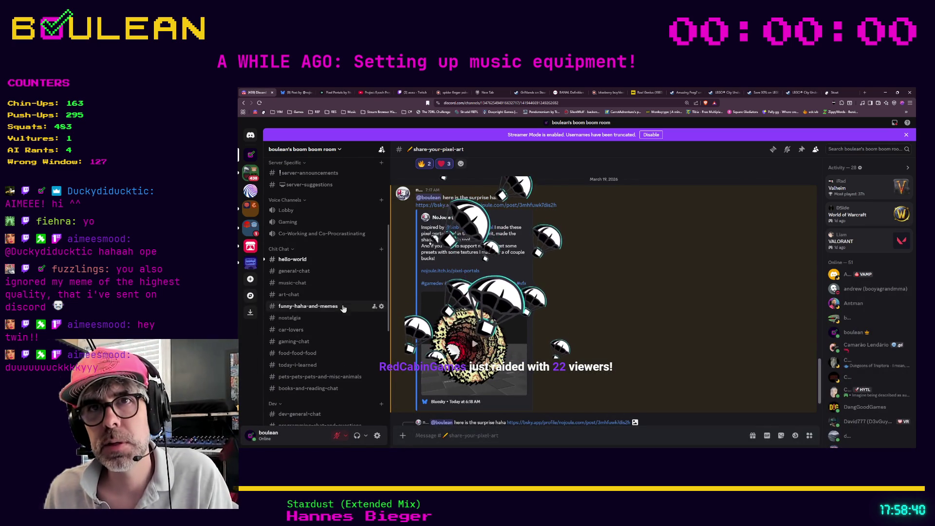
scroll(355, 262, up, 2)
scroll(355, 262, up, 1)
click(341, 229)
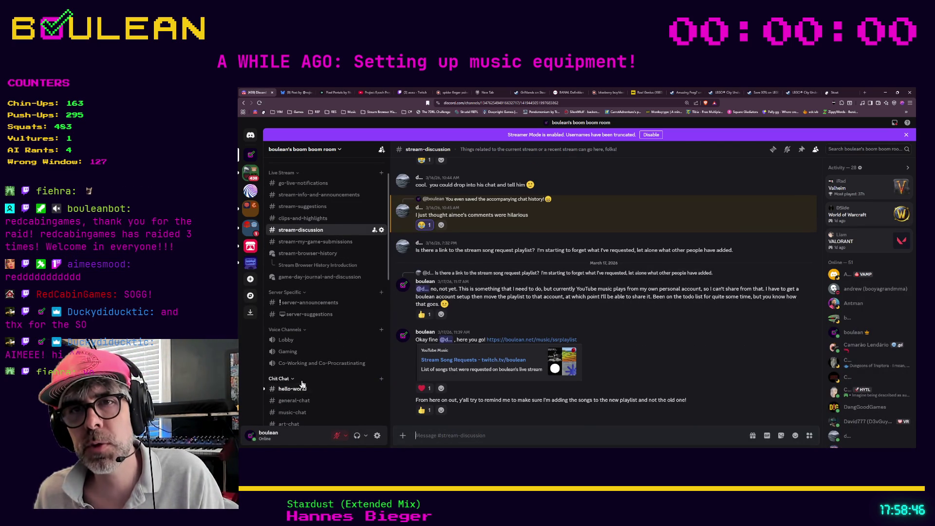
click(295, 401)
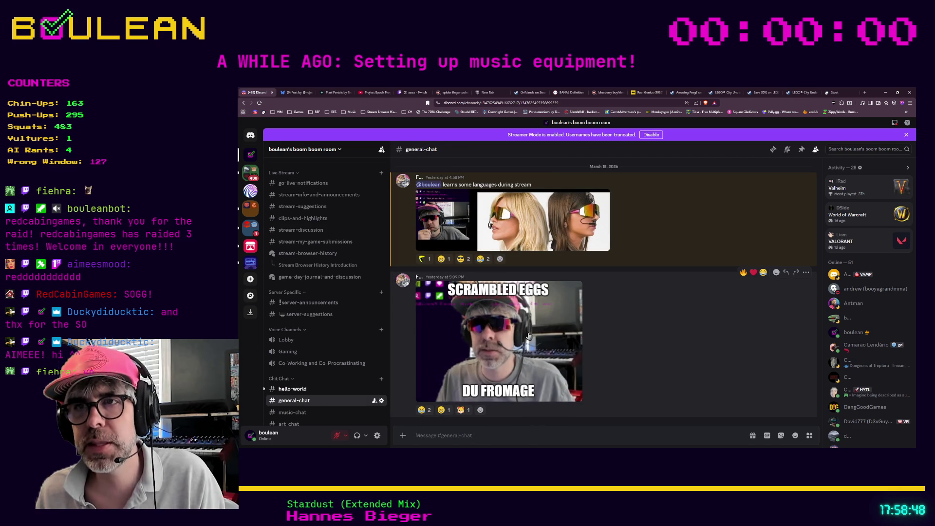
- Enlarge the 'SCRAMBLED EGGS' / 'DU FROMAGE' meme image in general-chat
click(499, 332)
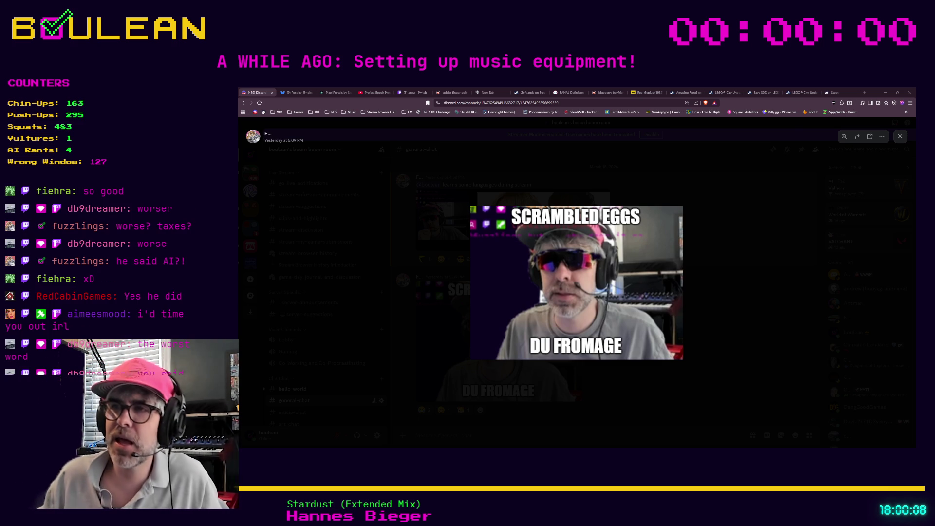
- Close the scrambled-eggs image and scroll up through older general-chat messages
click(717, 377)
scroll(658, 372, up, 6)
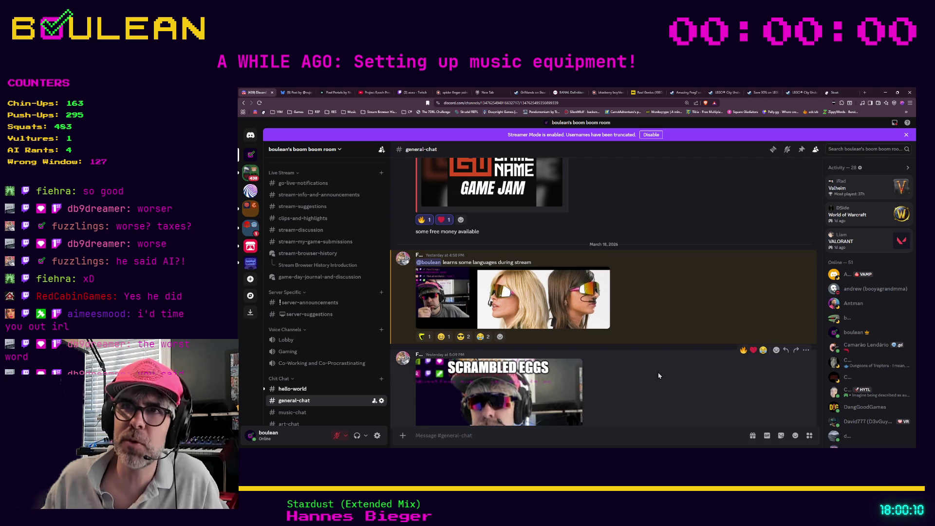
scroll(658, 372, up, 10)
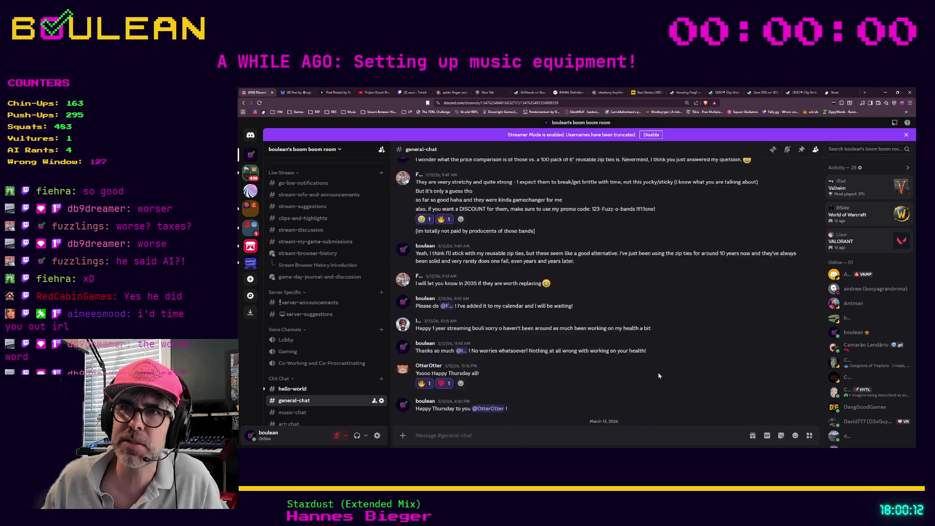
scroll(659, 372, up, 10)
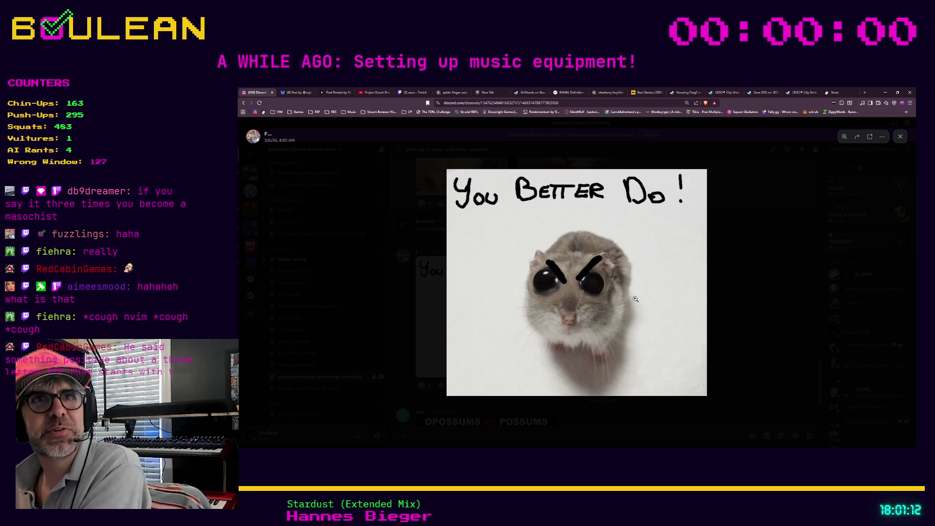
- Close the hamster picture and greet the newcomer in hello-world with a Wave sticker
click(773, 329)
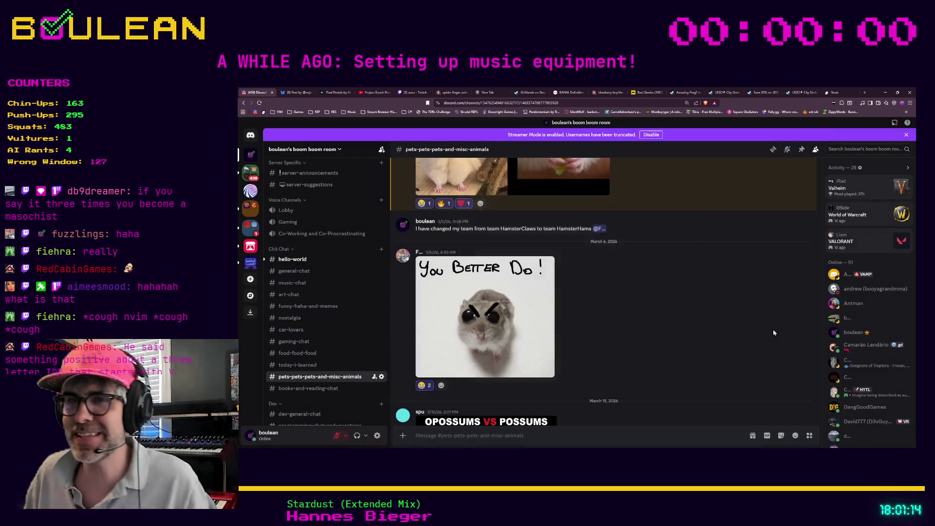
scroll(325, 293, down, 1)
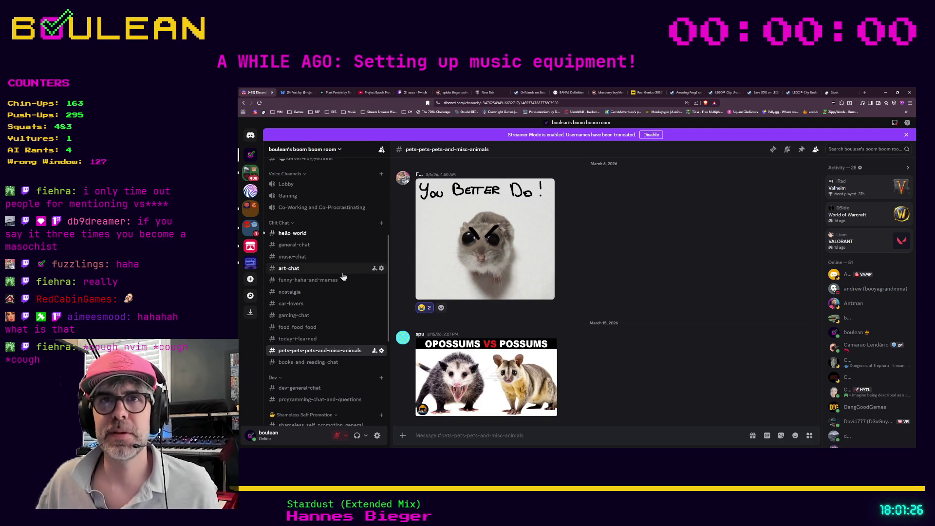
click(300, 234)
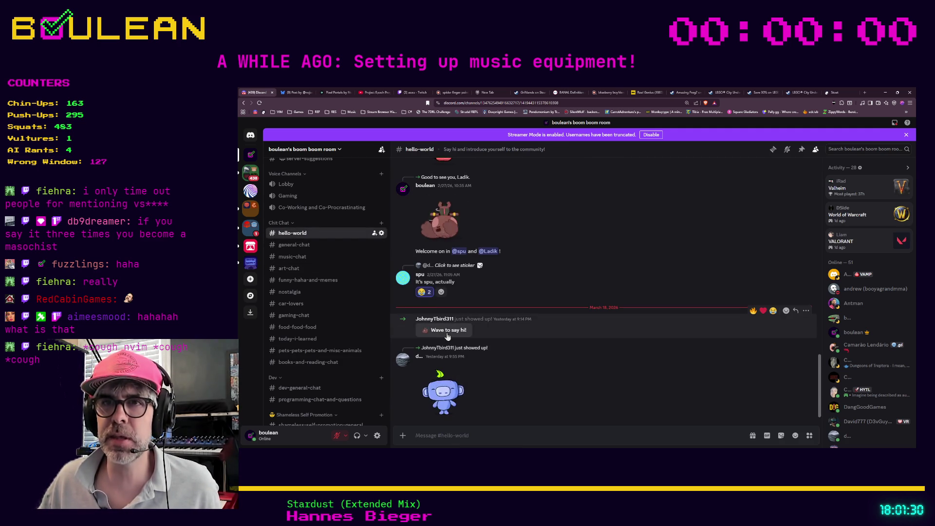
click(449, 331)
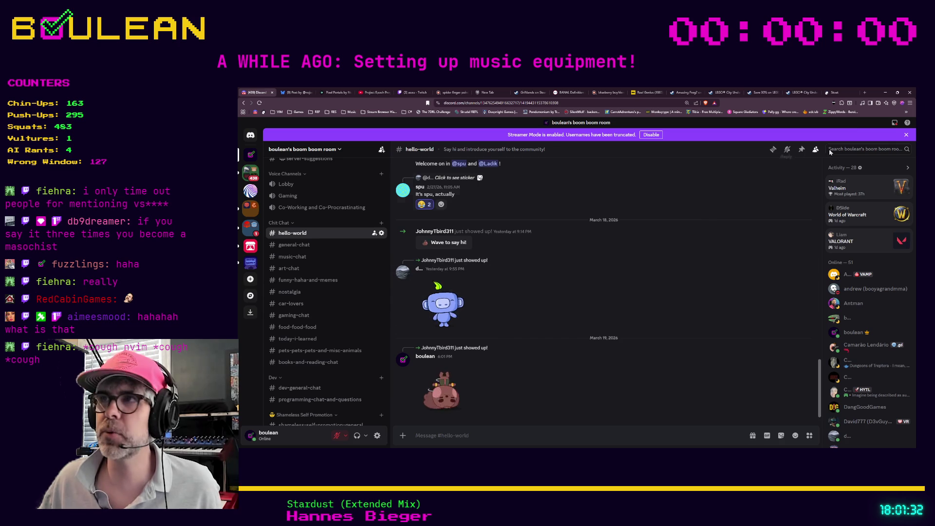
- Minimize the browser and relaunch the survival game from the Godot editor with F5
click(887, 93)
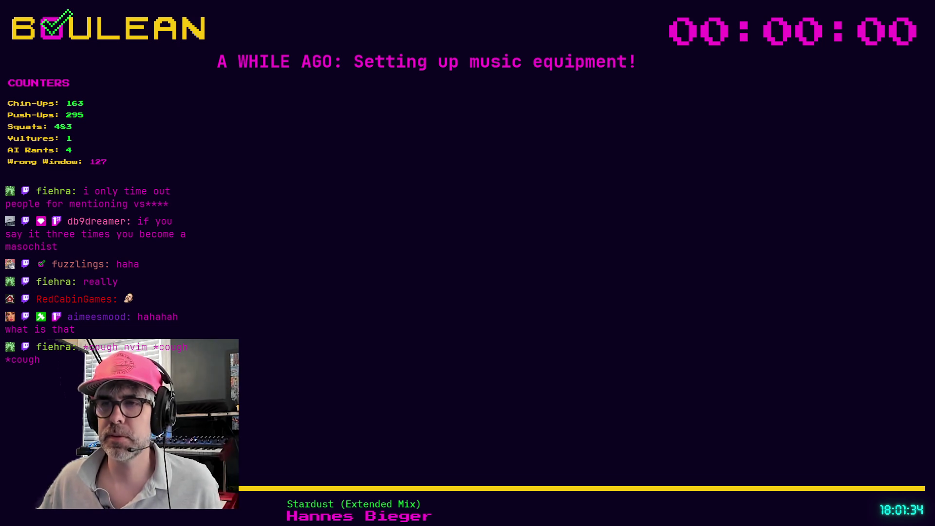
key(alt+Tab)
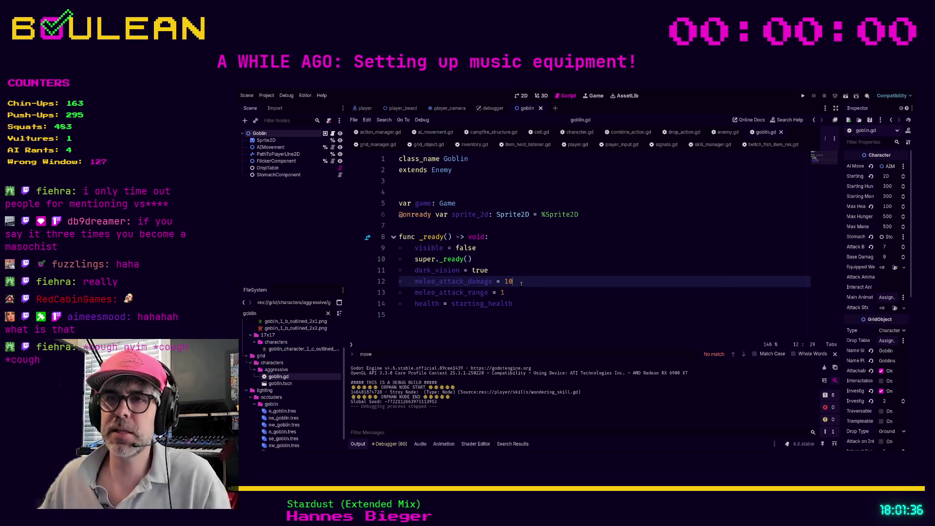
key(F5)
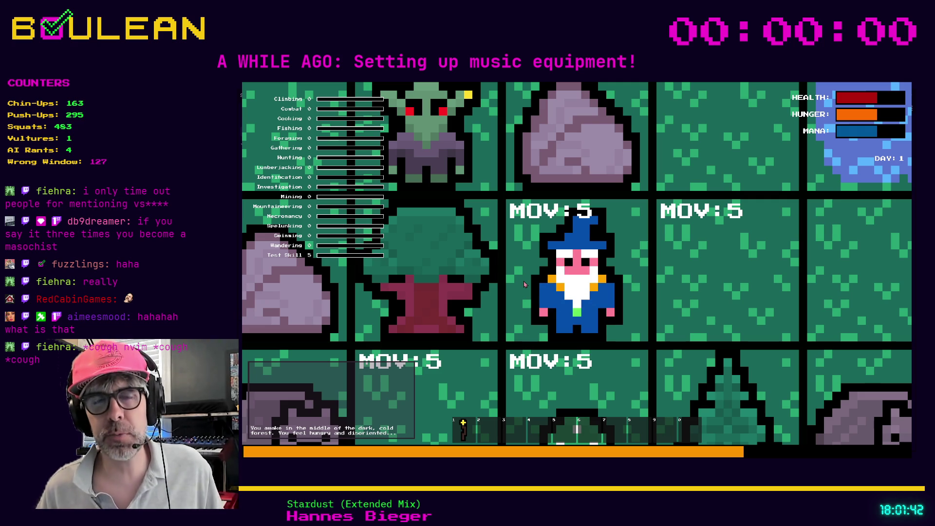
scroll(524, 281, down, 3)
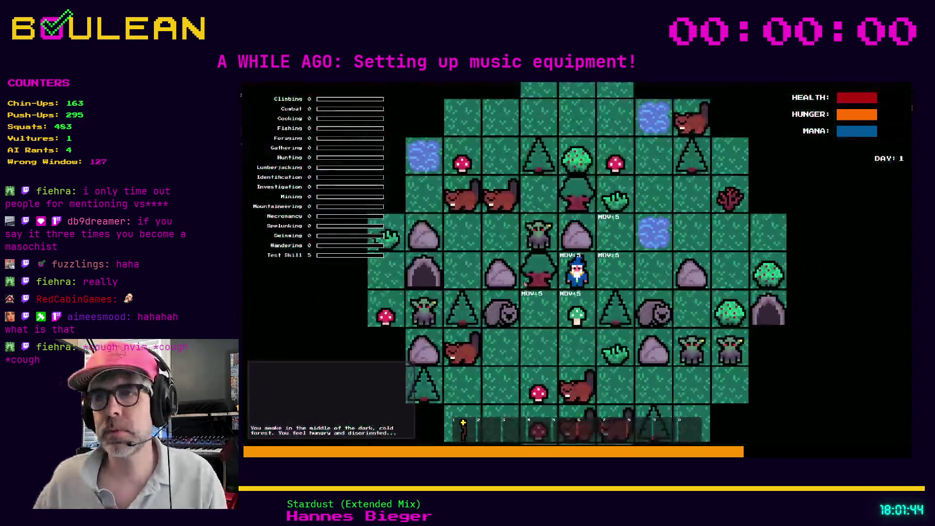
- Craft a campfire from a log and place it east of the wizard
key(c)
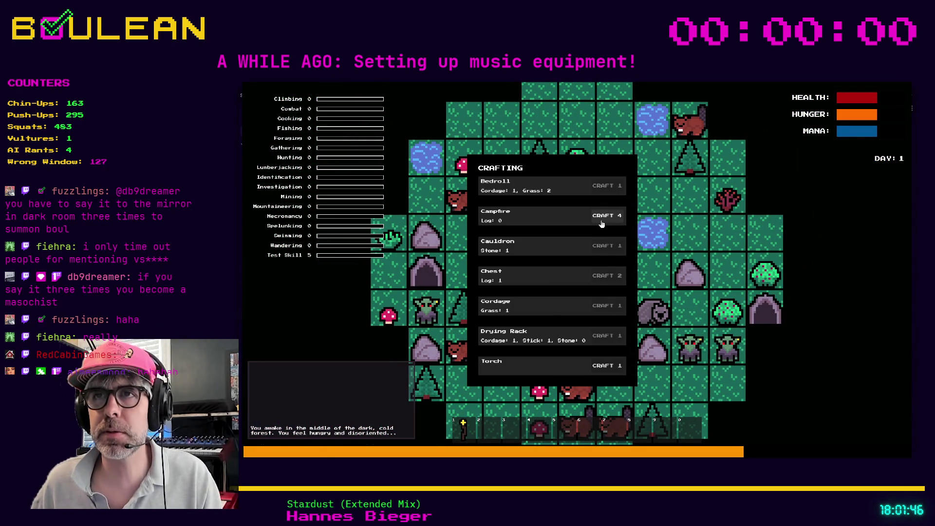
click(601, 219)
click(626, 258)
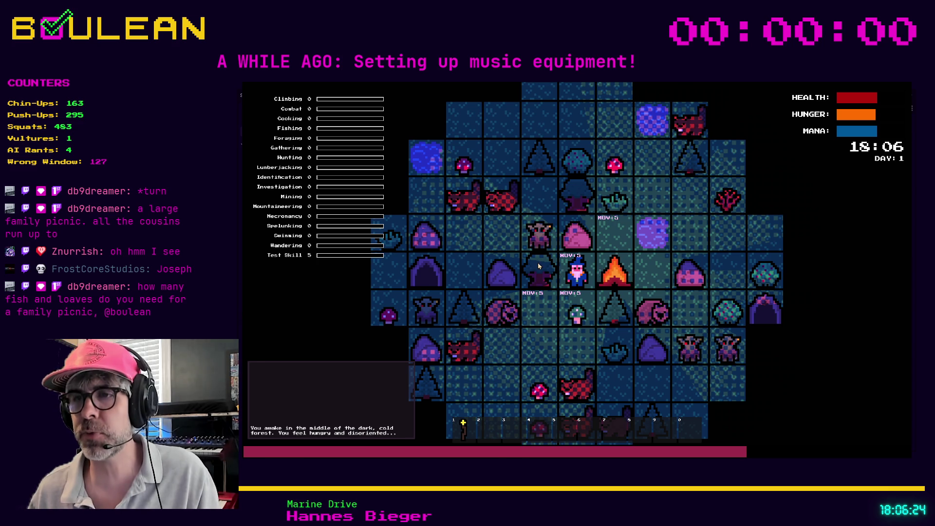
- Quit the running game with F8 to return to the Godot editor
key(F8)
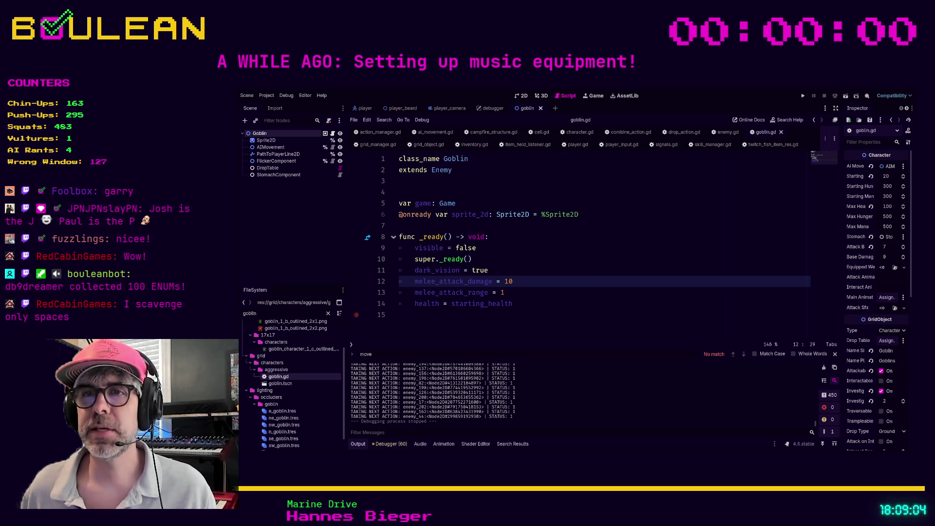
- Place the cursor on the empty line at the end of goblin.gd
click(400, 315)
- Run the game and craft a Campfire, which appears west of the wizard at 18:04
key(F5)
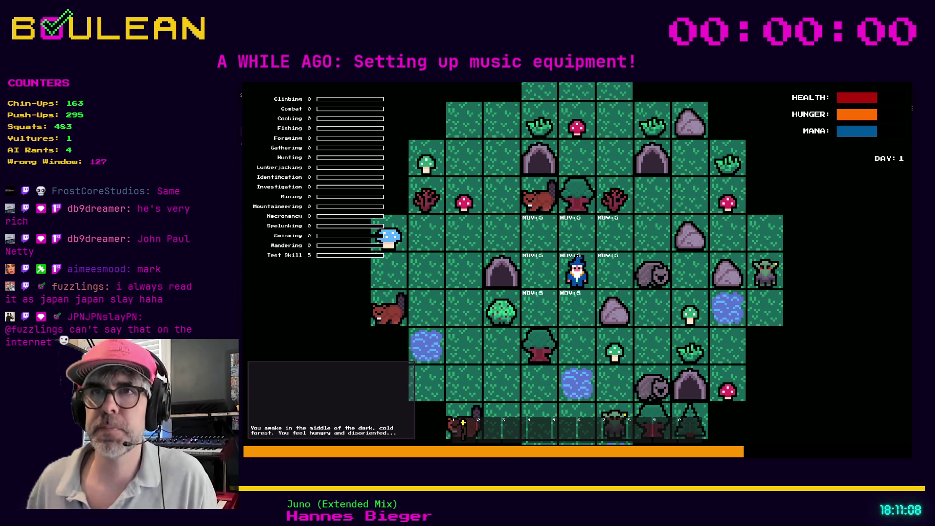
key(c)
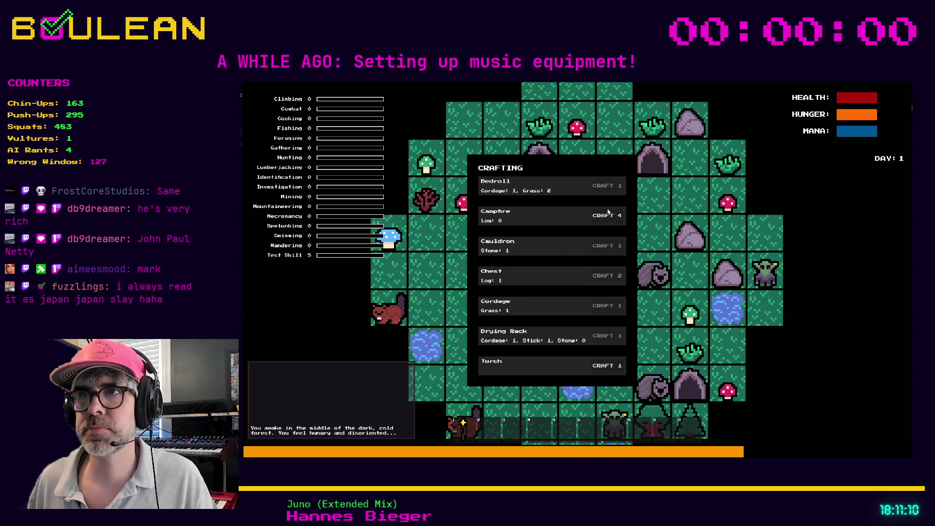
click(607, 215)
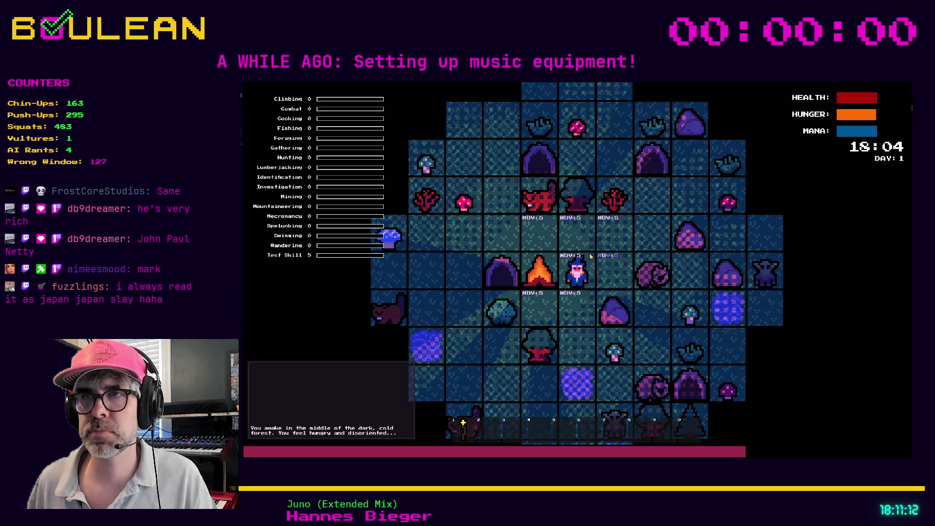